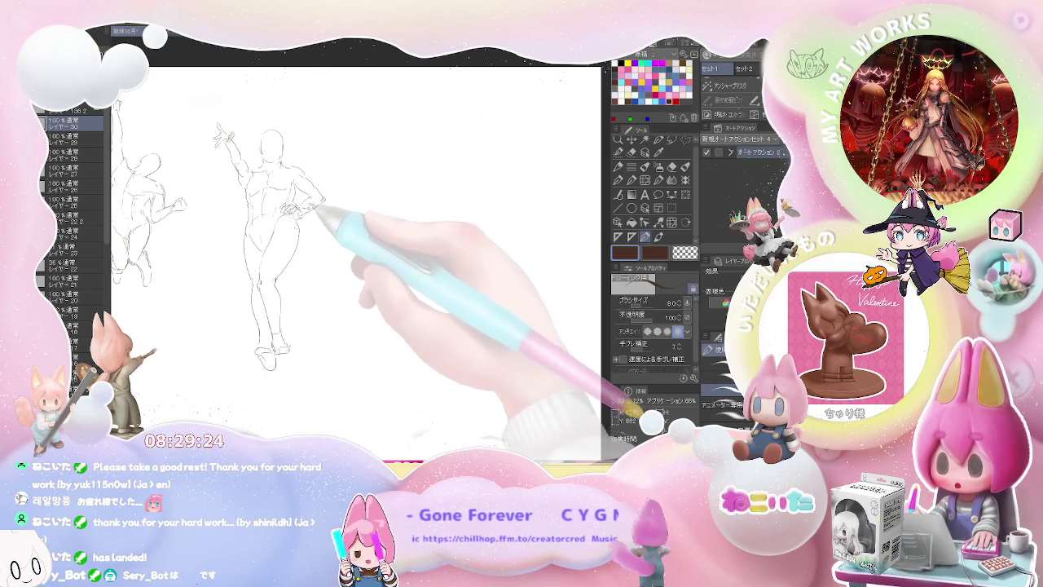
- Start a new figure beside the first, sketching both arms raised above the head
scroll(318, 211, "down", 2)
scroll(277, 150, "up", 4)
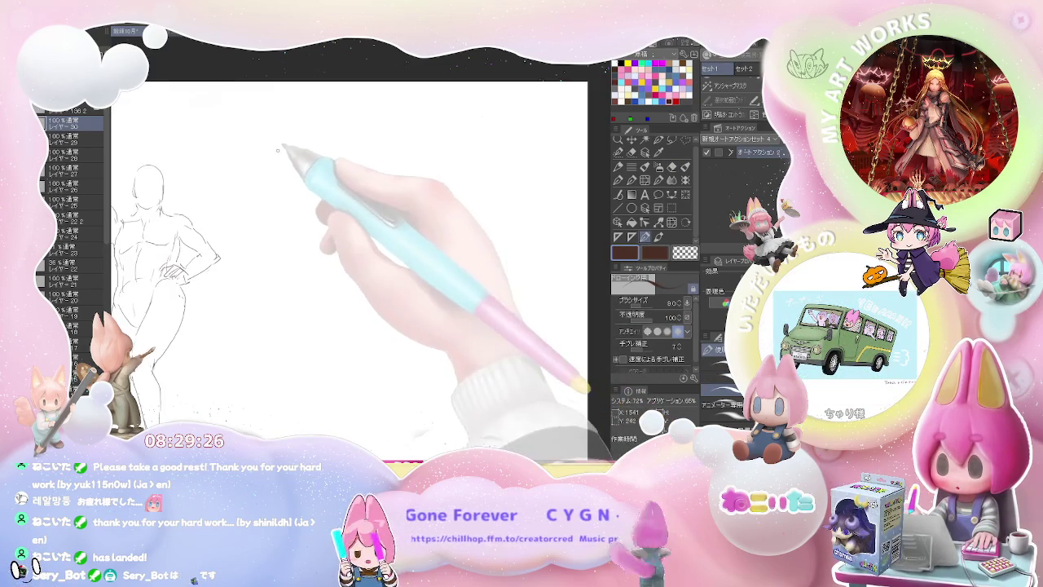
left_click_drag(259, 124, 266, 114)
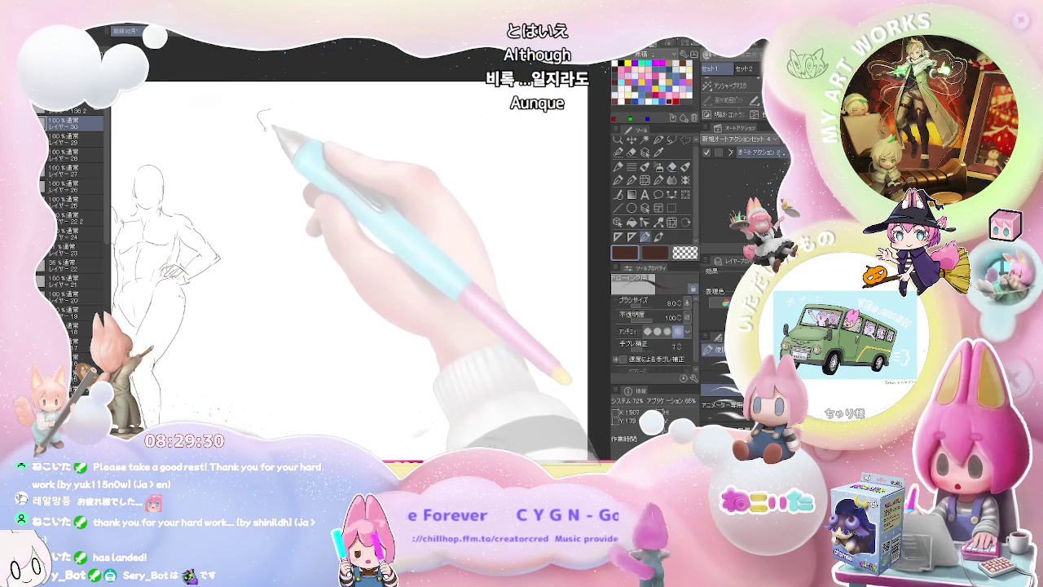
left_click_drag(276, 122, 285, 139)
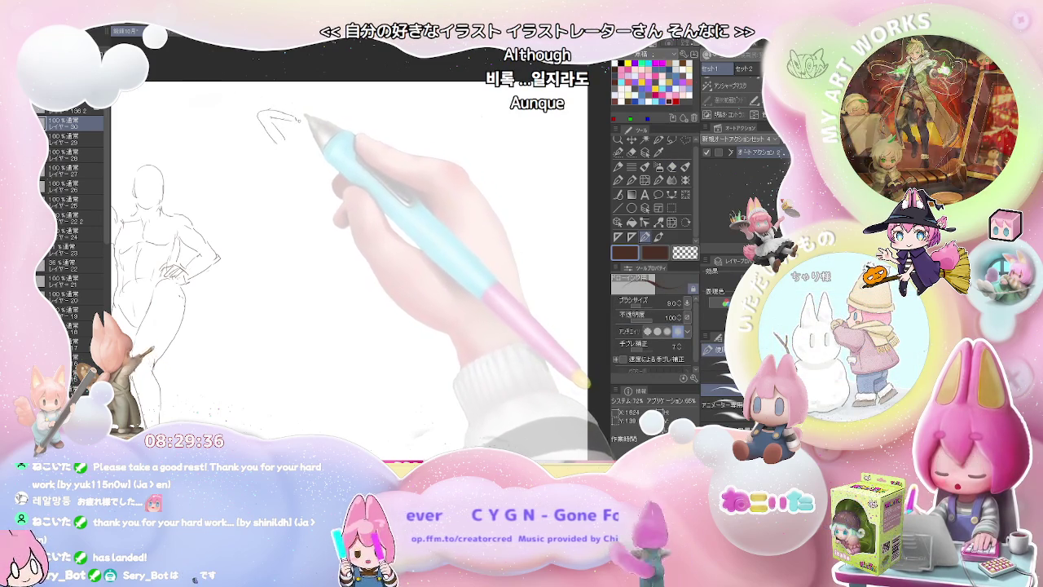
left_click_drag(287, 114, 303, 122)
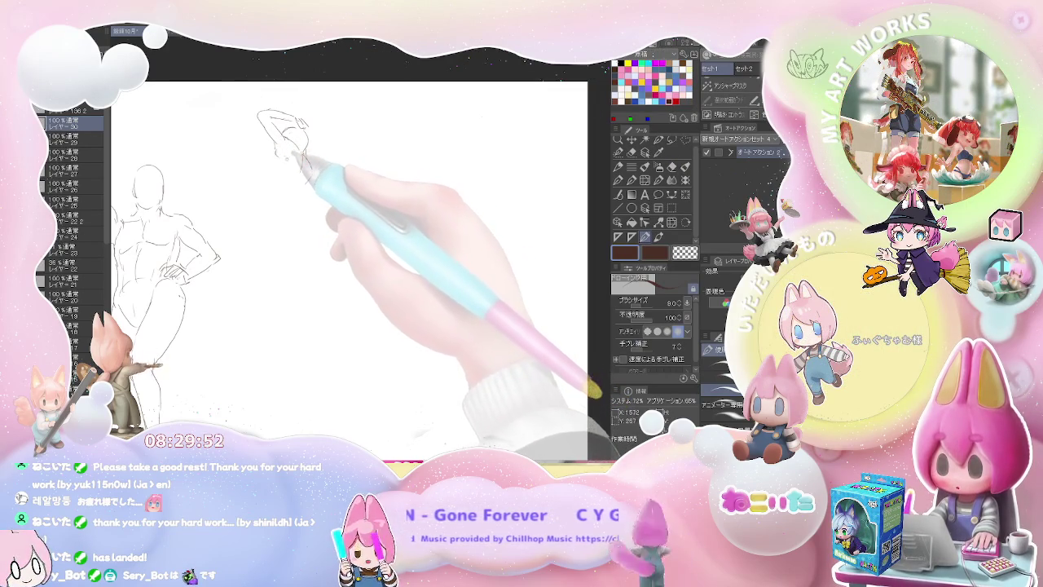
- Sketch the new figure's torso line and its right-side contour
key("e")
key("p")
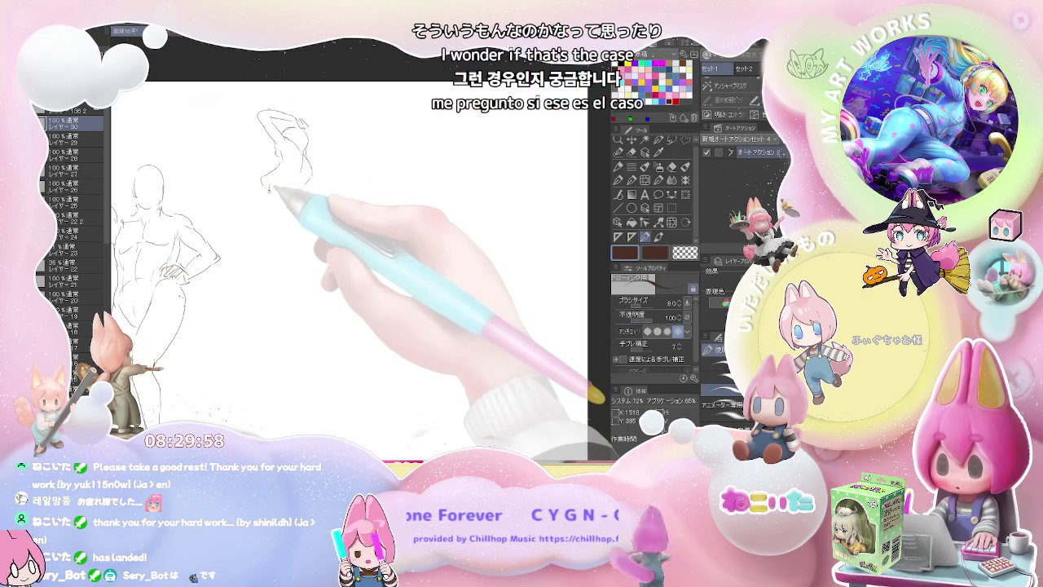
left_click_drag(270, 210, 271, 220)
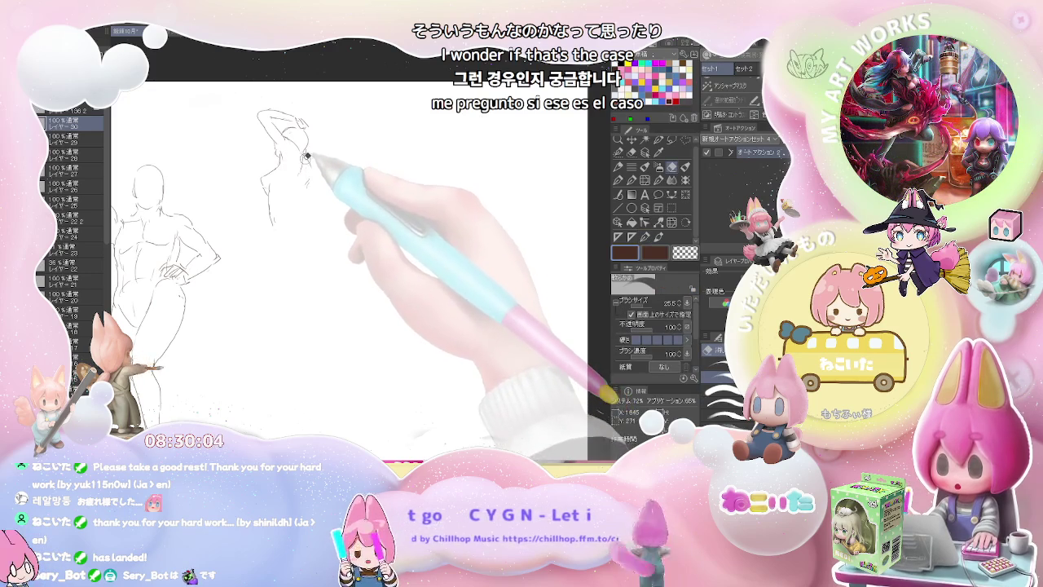
left_click_drag(310, 159, 309, 196)
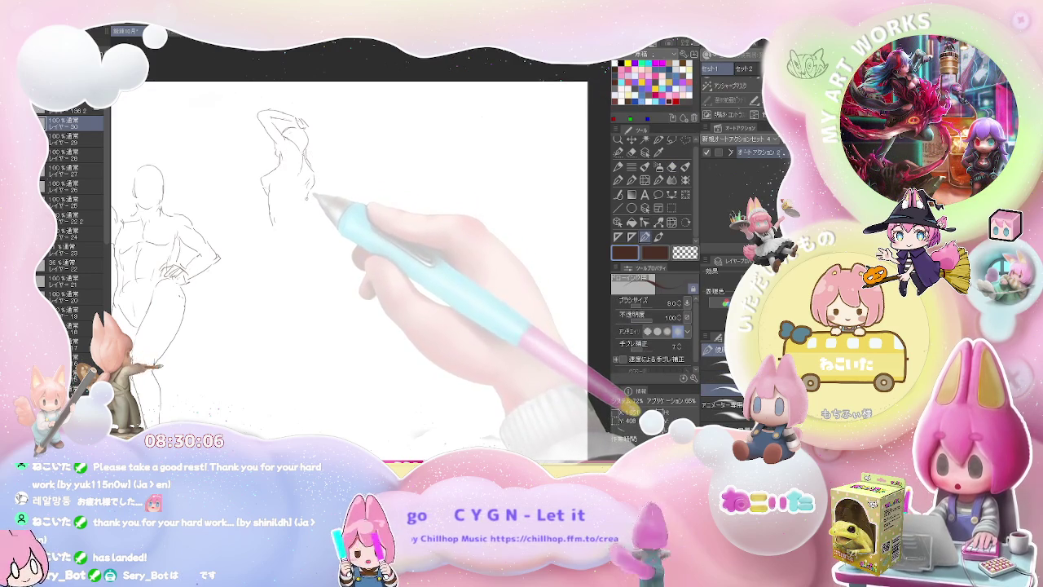
- Pencil the arms-raised figure's hips, legs and feet, then zoom out to see both figures
left_click_drag(308, 207, 306, 265)
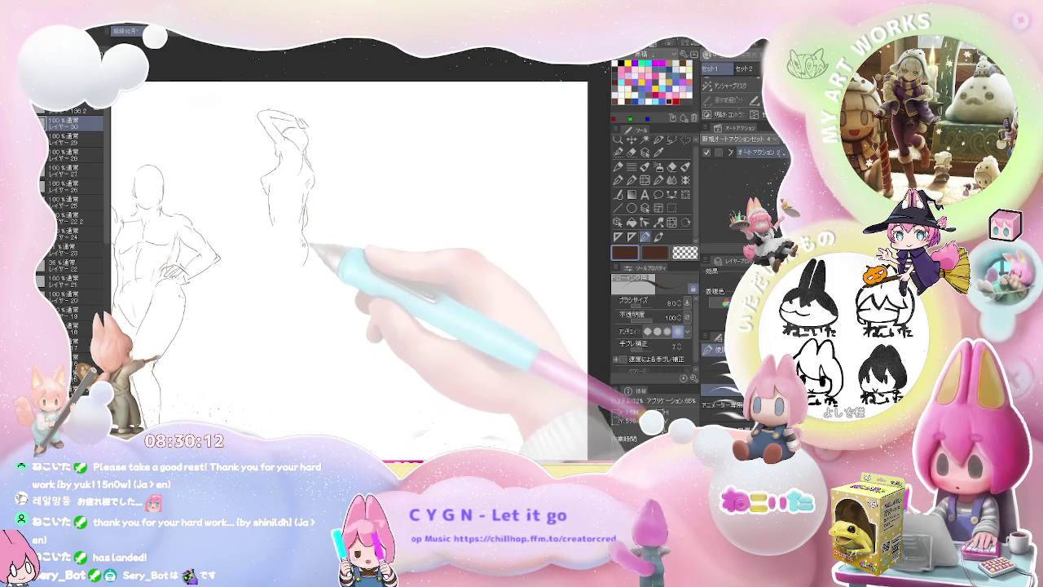
mouse_move(306, 238)
left_mouse_down()
mouse_move(306, 265)
mouse_move(269, 277)
mouse_move(251, 359)
mouse_move(275, 349)
left_mouse_up()
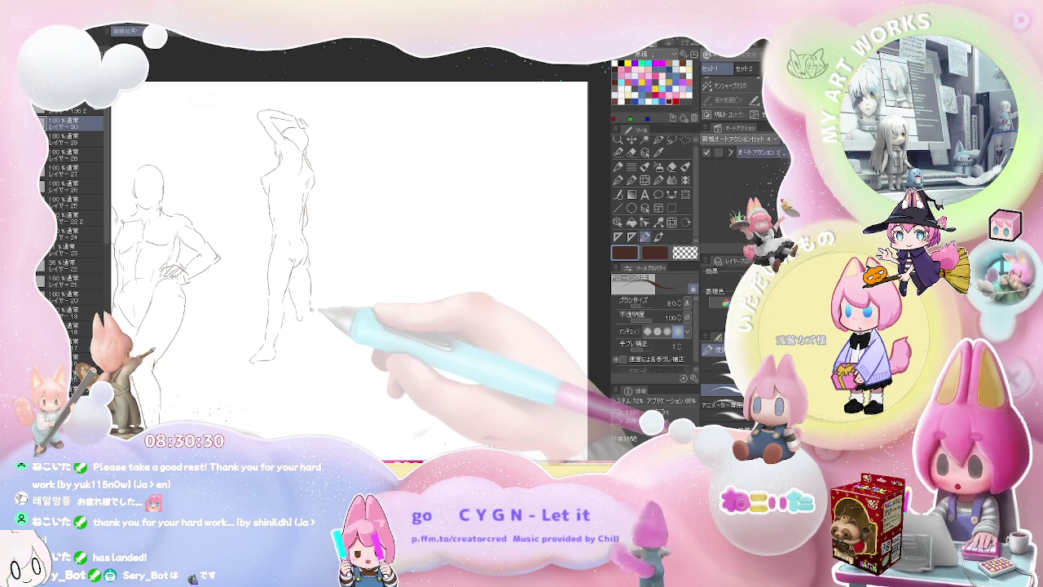
left_click_drag(311, 310, 311, 343)
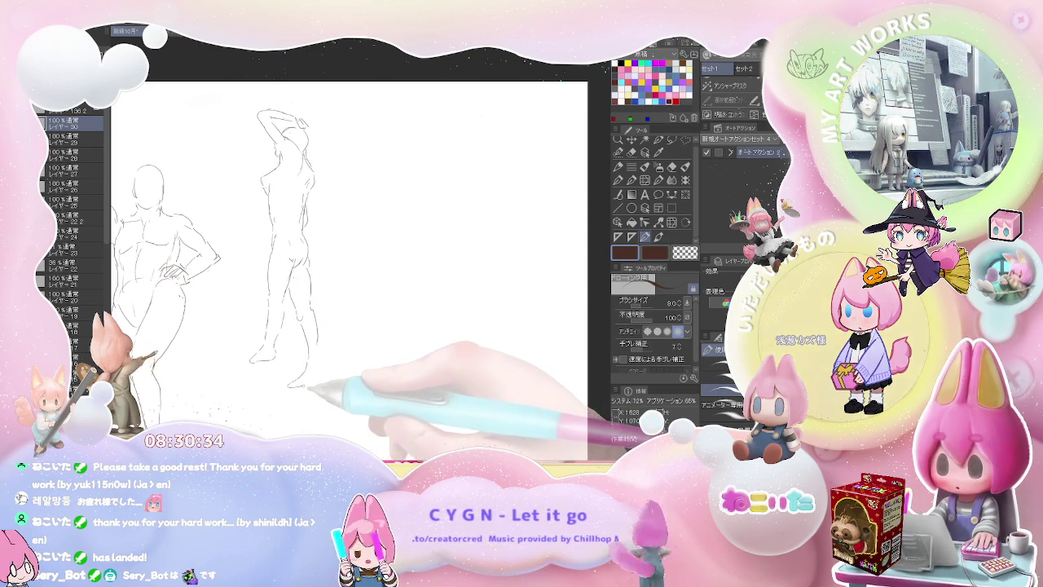
left_click_drag(303, 385, 319, 352)
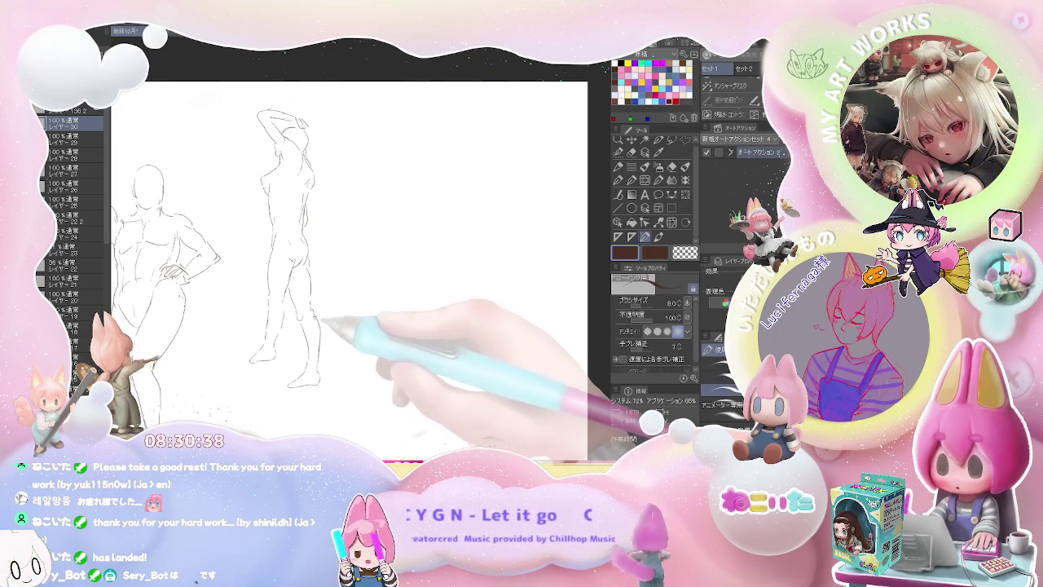
key("e")
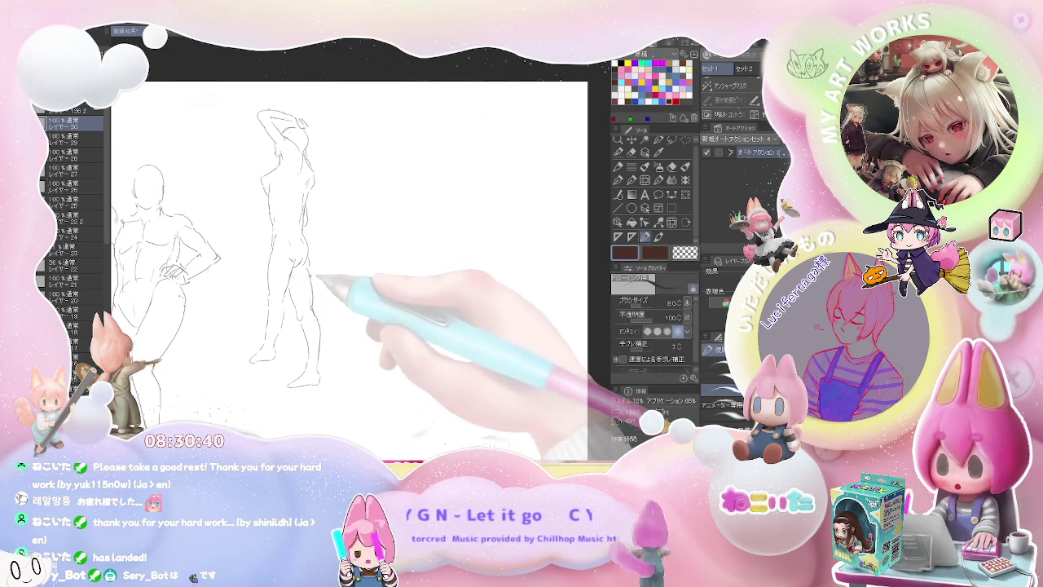
key("p")
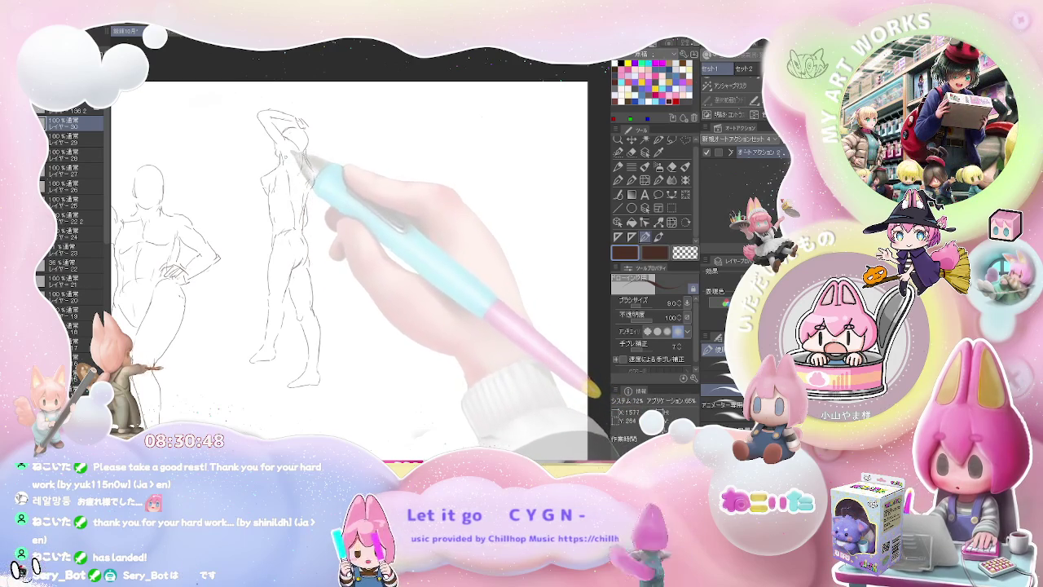
key("ctrl+minus")
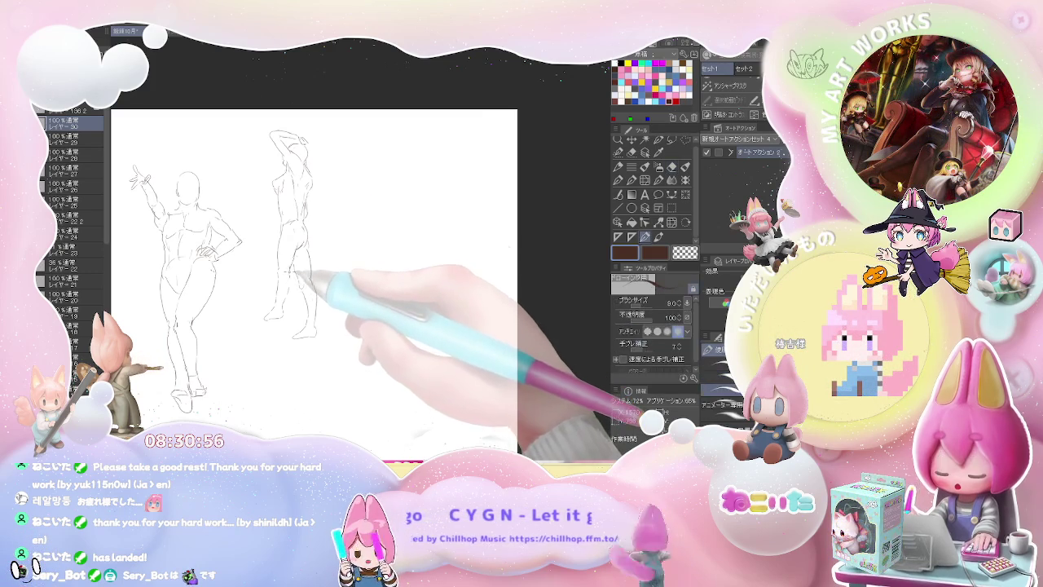
- Begin a third figure right of the arms-raised woman with a bent arm and marks below it
scroll(306, 198, "up", 2)
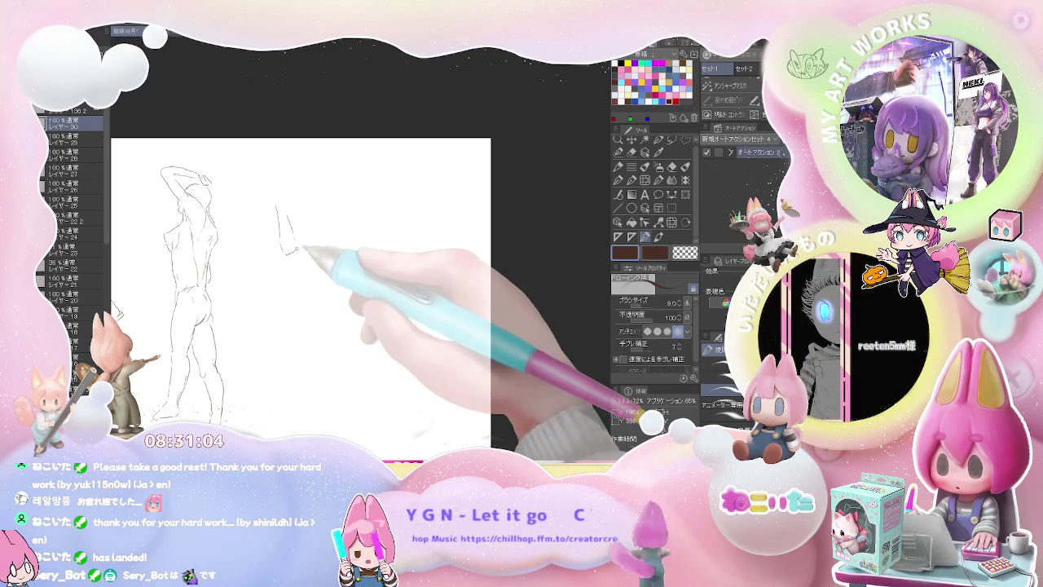
key("e")
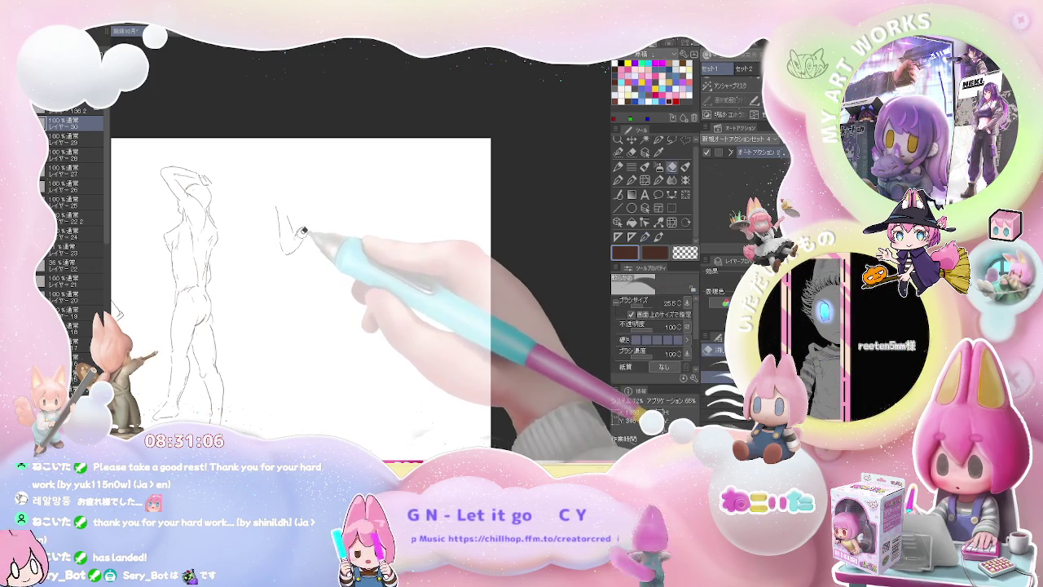
key("p")
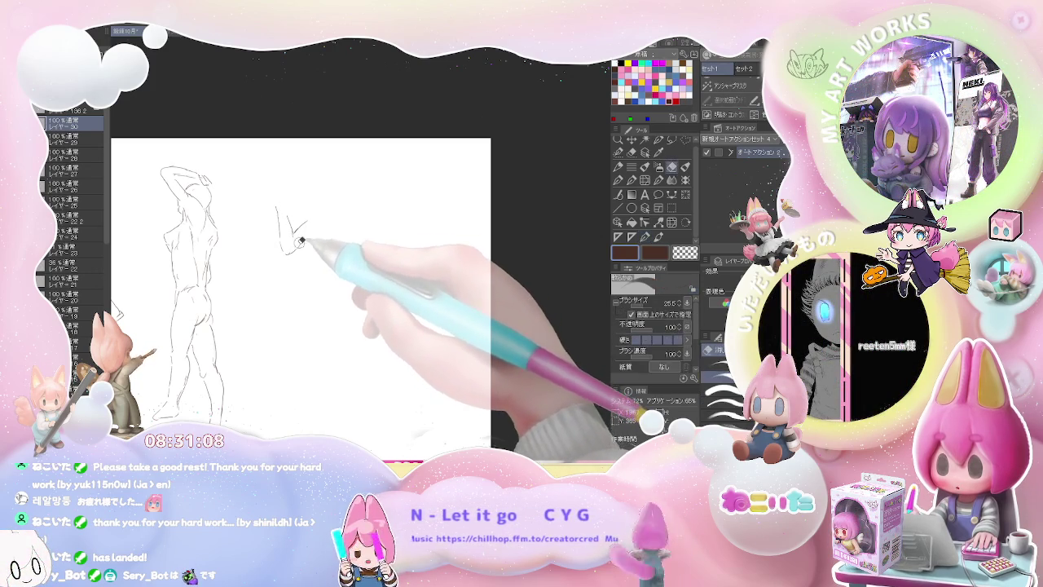
left_click_drag(303, 237, 325, 225)
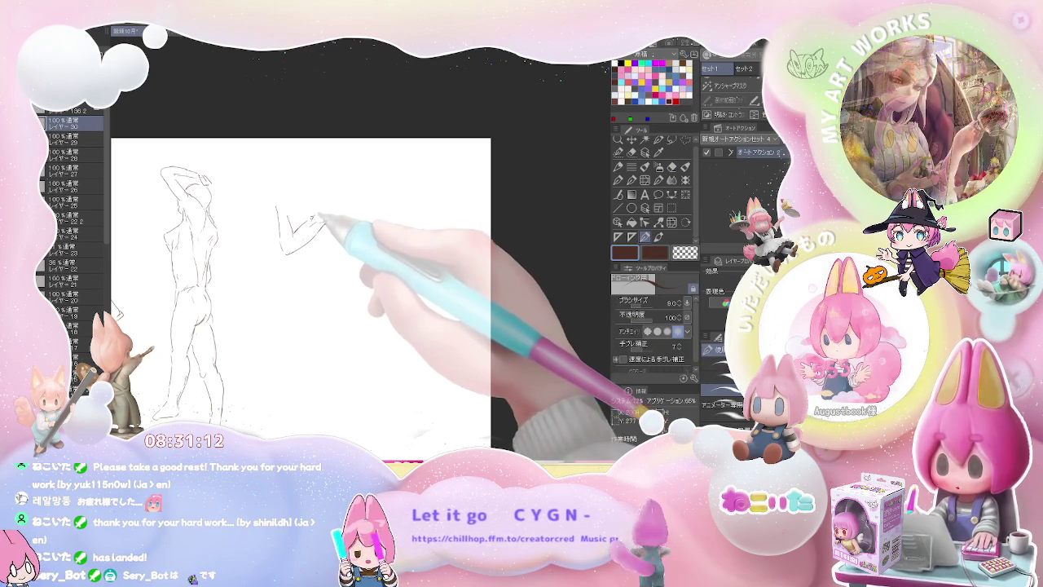
left_click_drag(316, 219, 337, 220)
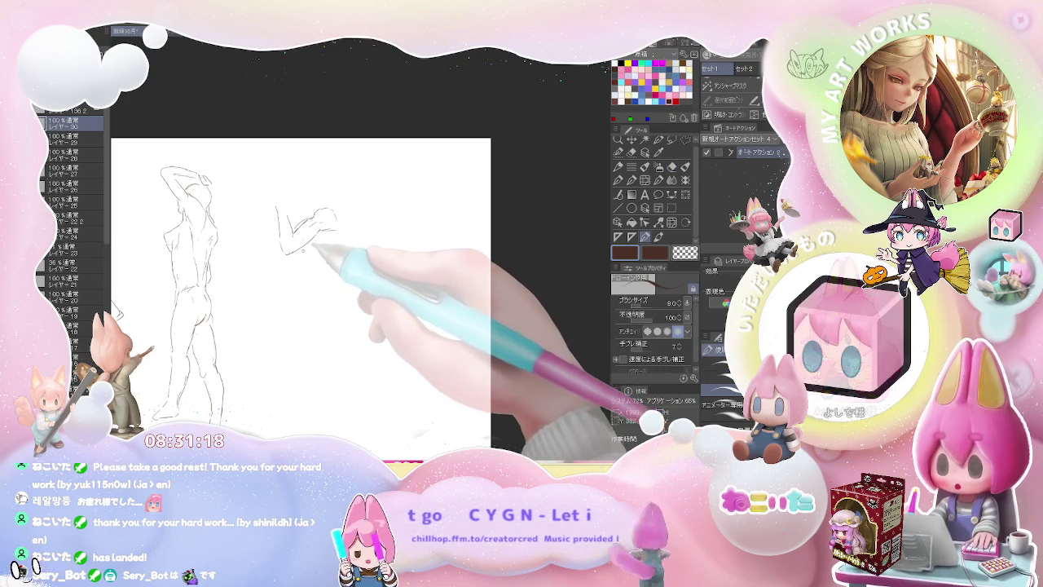
left_click_drag(298, 250, 306, 258)
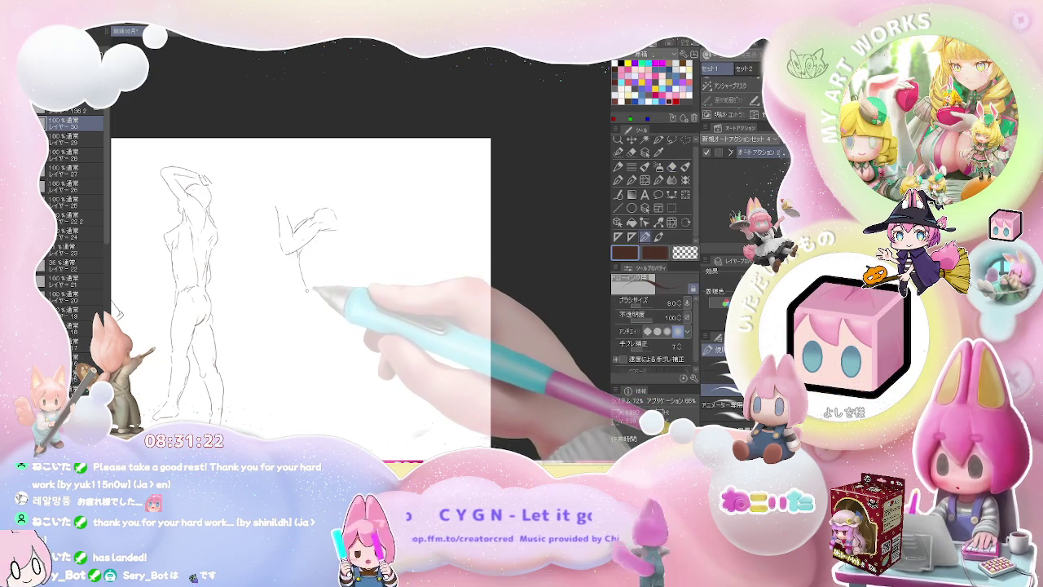
left_click_drag(293, 261, 308, 295)
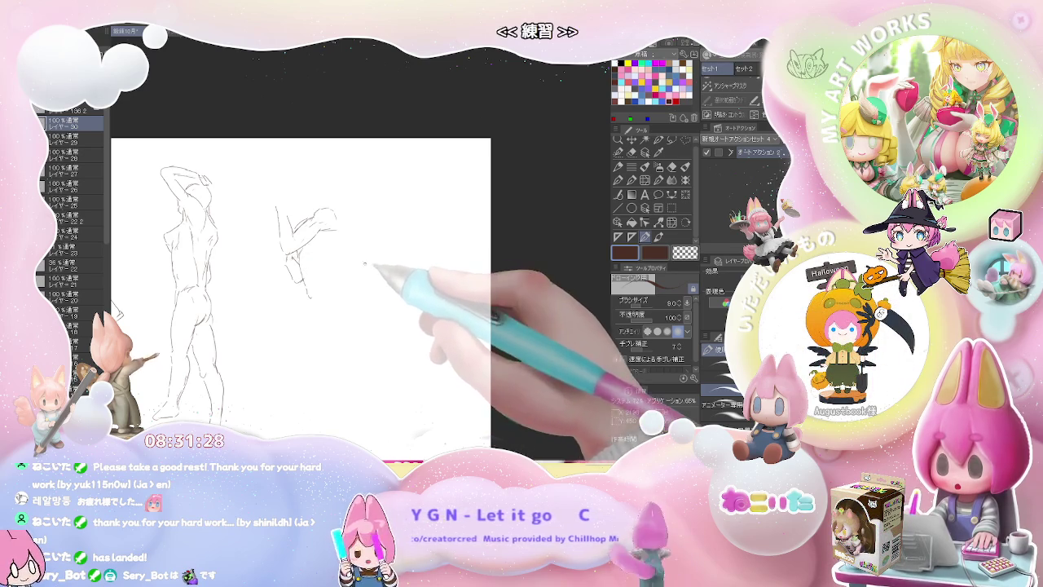
- Extend the bent arm's contour downward and sketch the new figure's body outline
left_click_drag(339, 220, 352, 238)
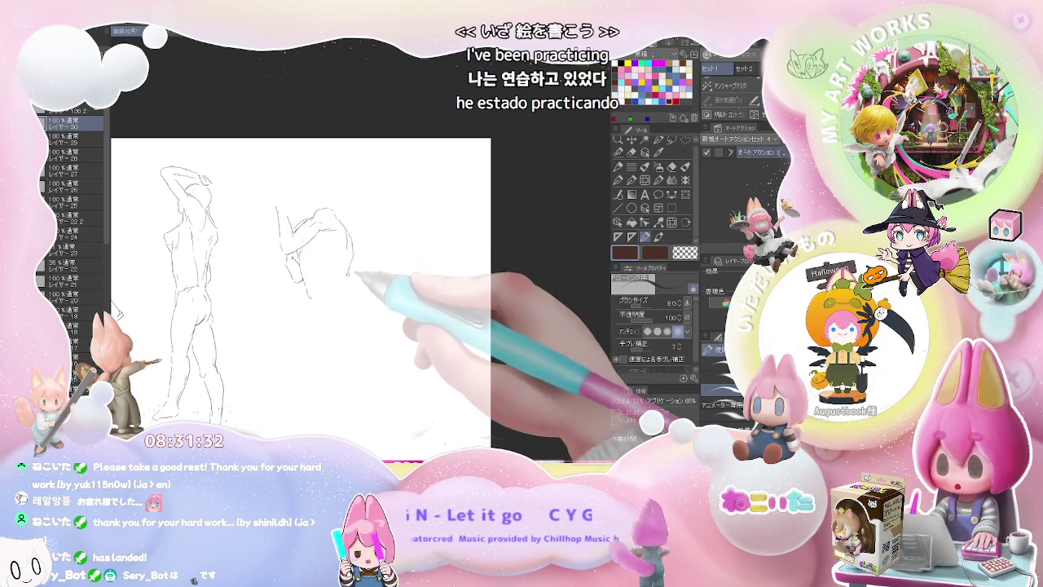
left_click_drag(352, 241, 350, 260)
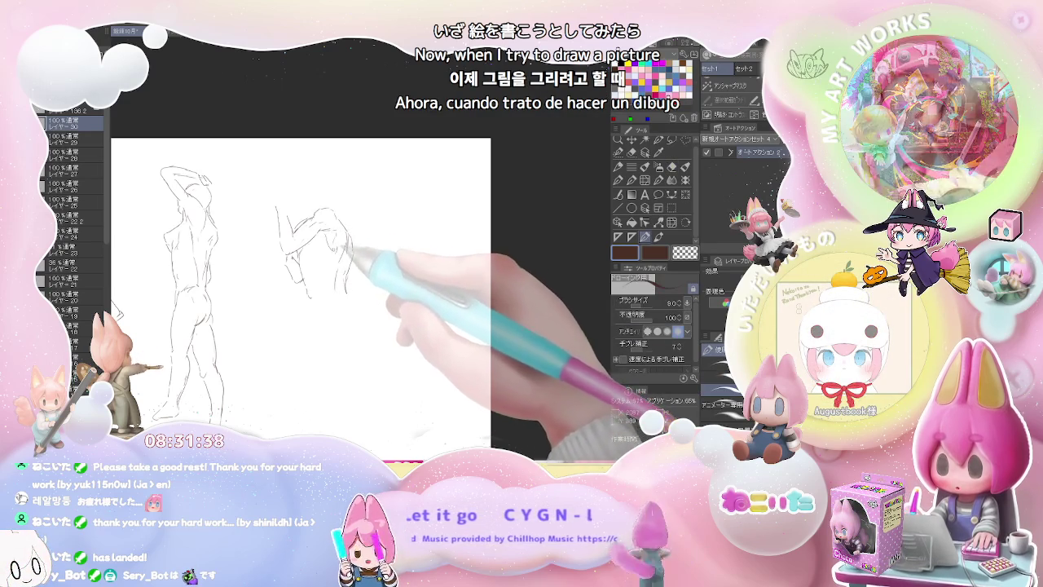
left_click_drag(325, 252, 345, 296)
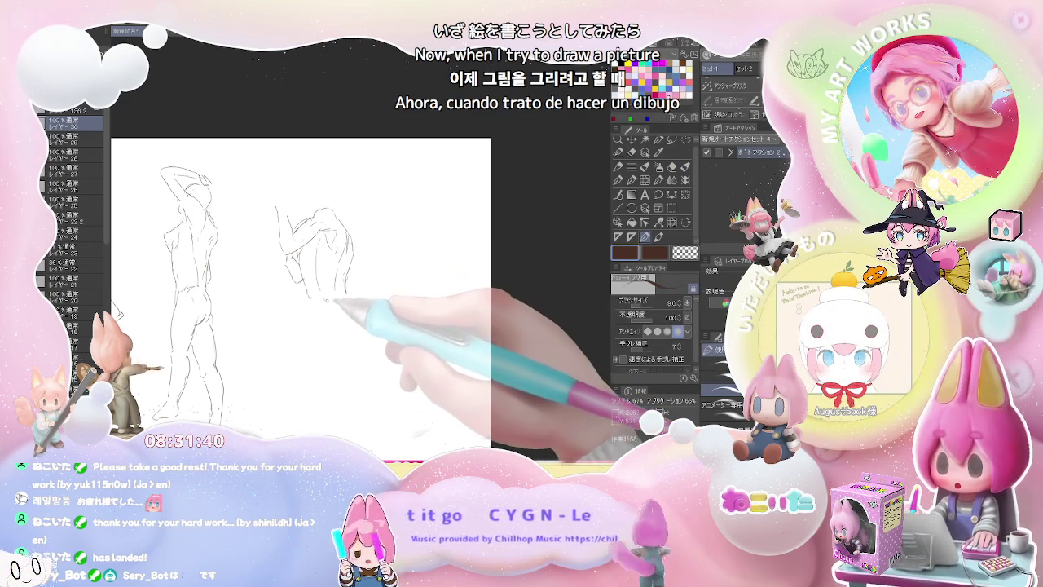
key("e")
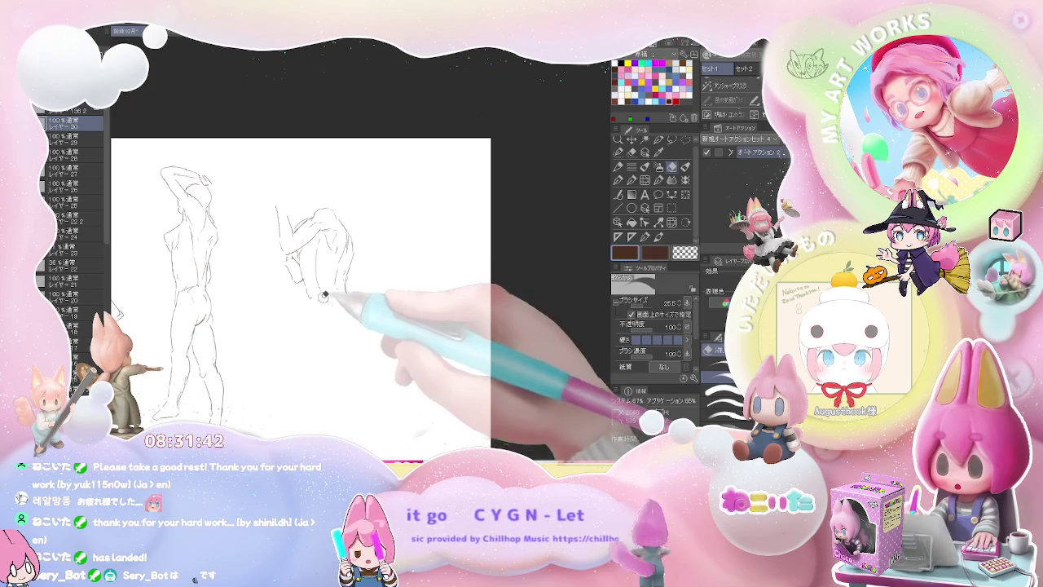
key("p")
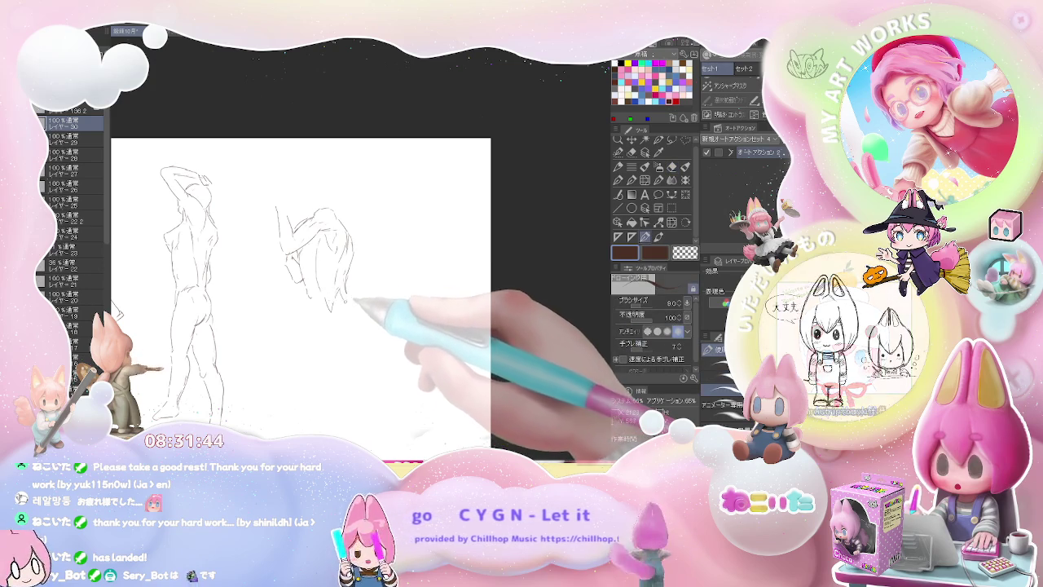
- Shape the back-view figure's hip curve and lower legs
mouse_move(355, 312)
left_mouse_down()
mouse_move(342, 336)
mouse_move(339, 310)
left_mouse_up()
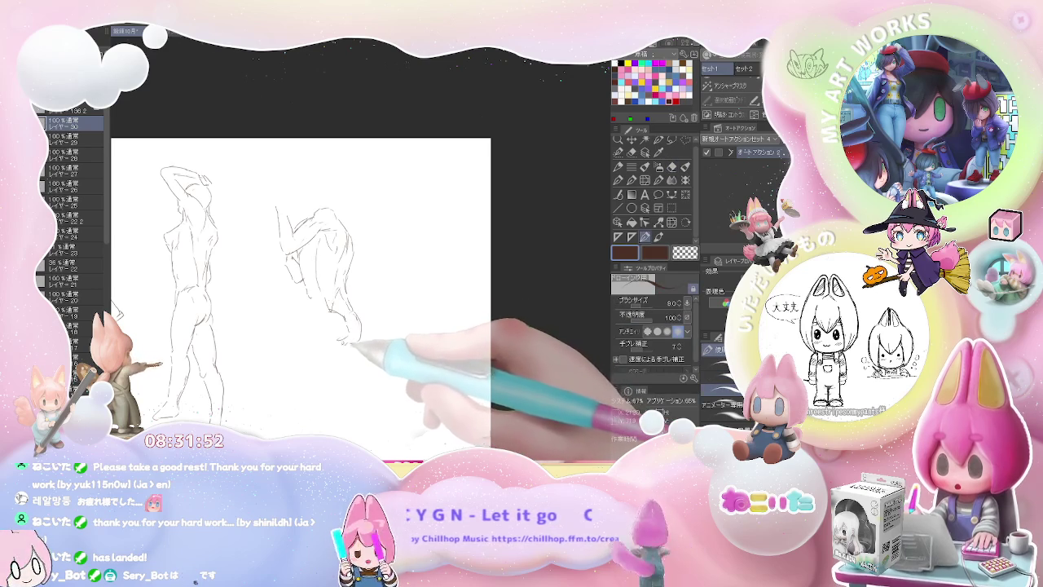
left_click_drag(350, 342, 326, 345)
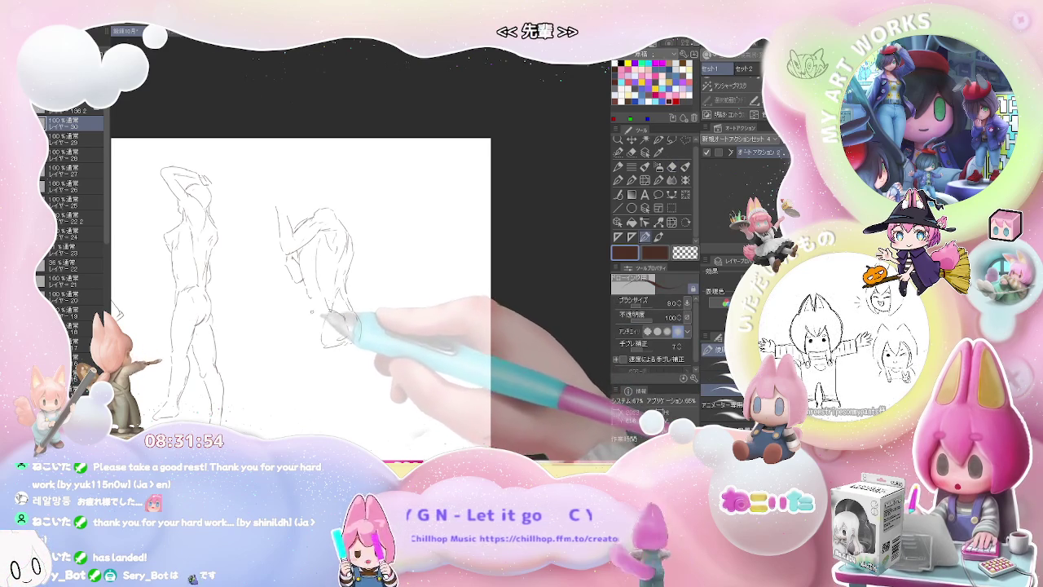
key("e")
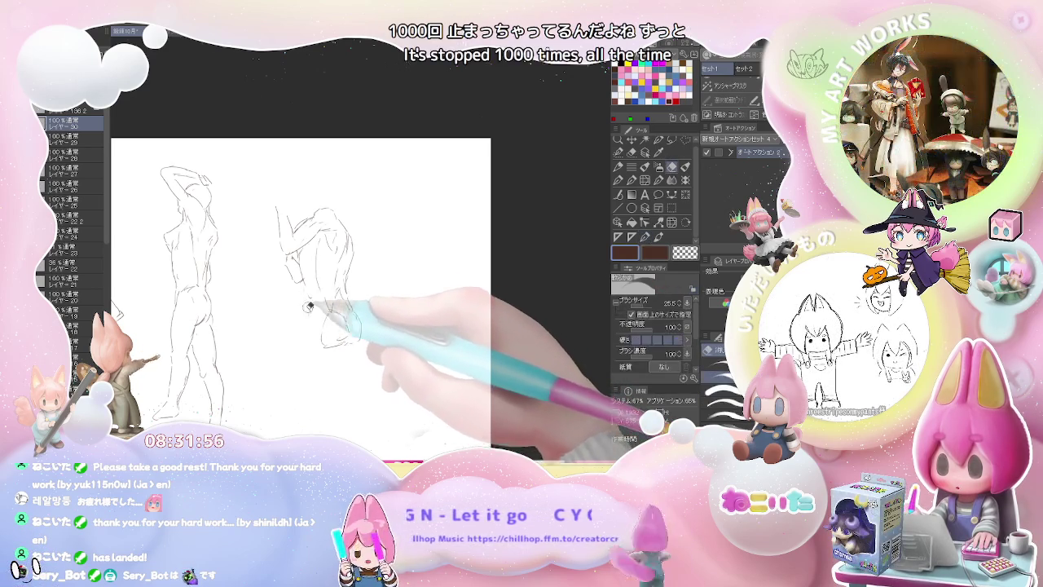
key("p")
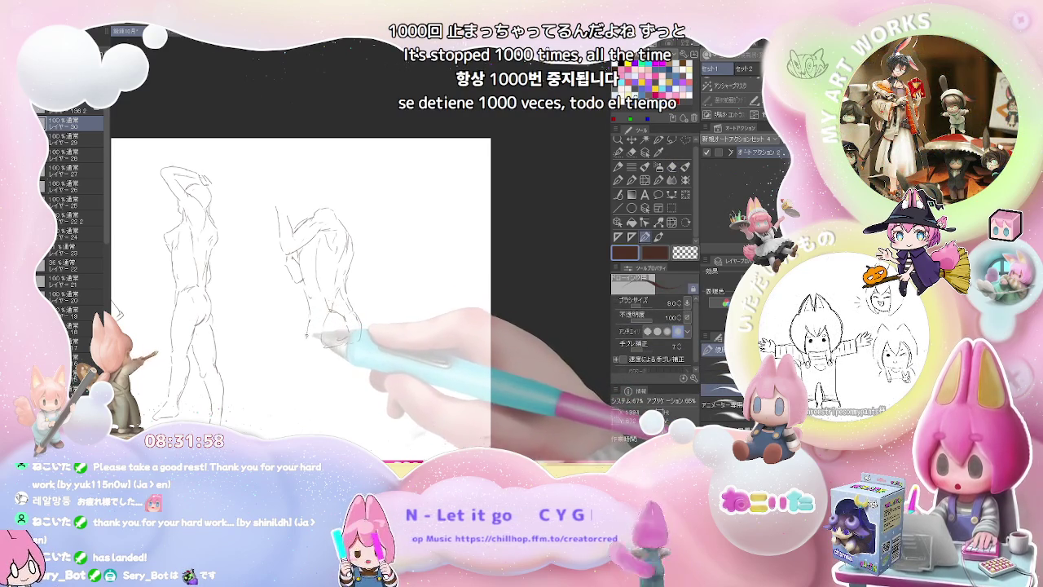
mouse_move(346, 316)
left_mouse_down()
mouse_move(327, 346)
mouse_move(336, 375)
mouse_move(356, 295)
left_mouse_up()
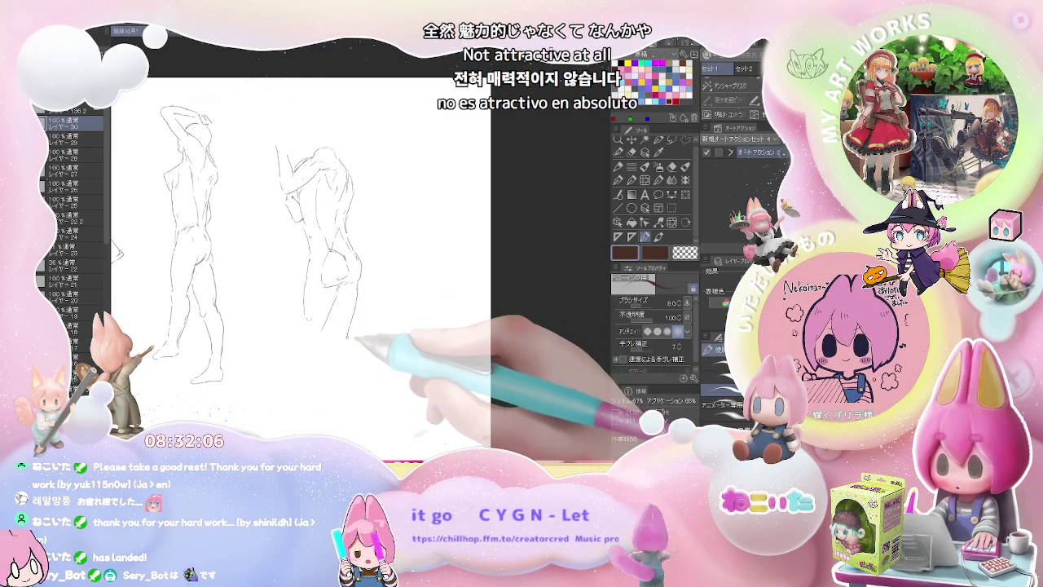
left_click_drag(347, 334, 325, 332)
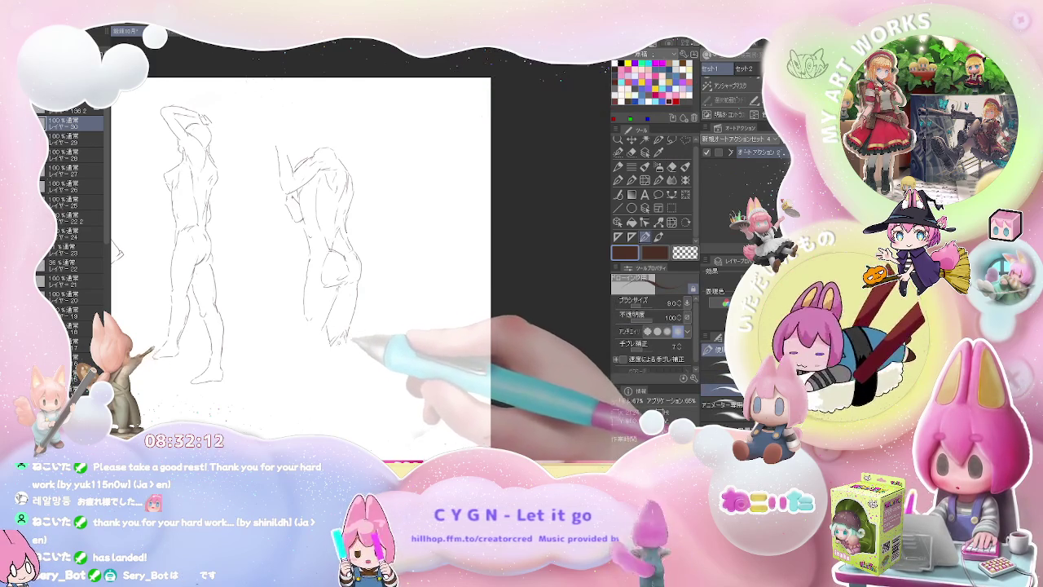
- Extend the back-view figure's leg down to the foot, then pan to empty space on the right
left_click_drag(330, 338, 324, 379)
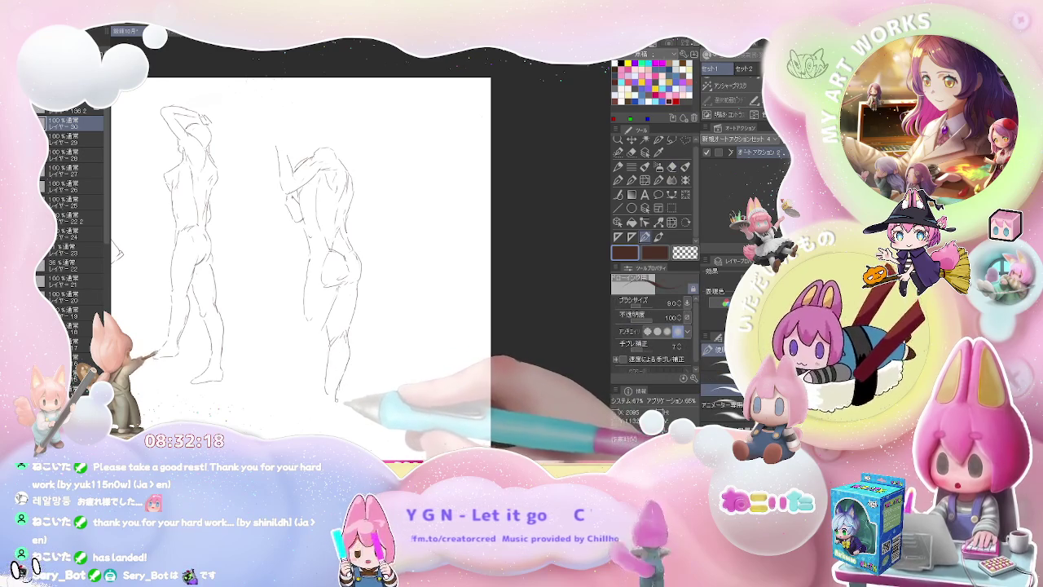
left_click_drag(328, 391, 331, 416)
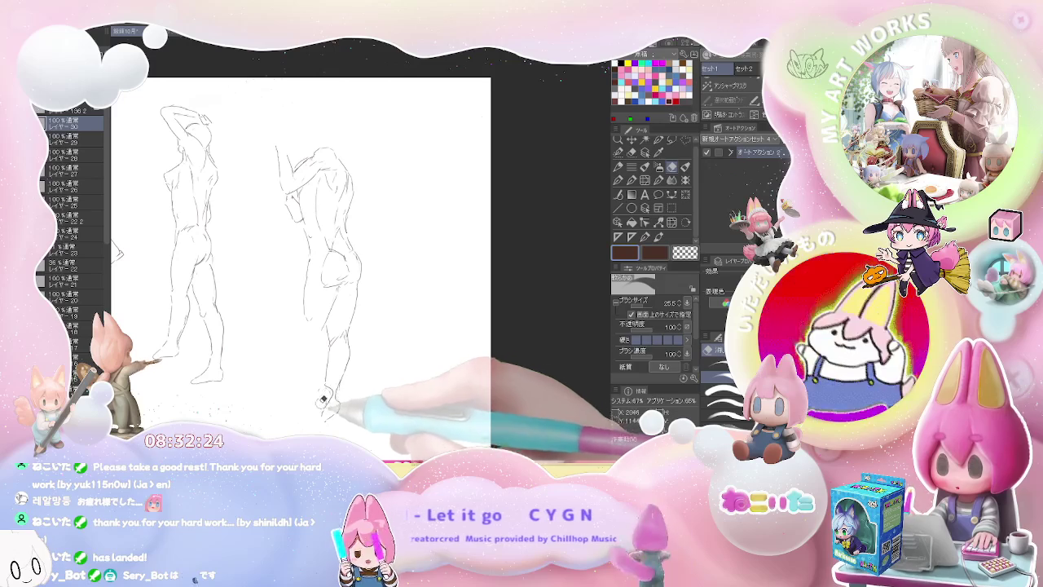
key("p")
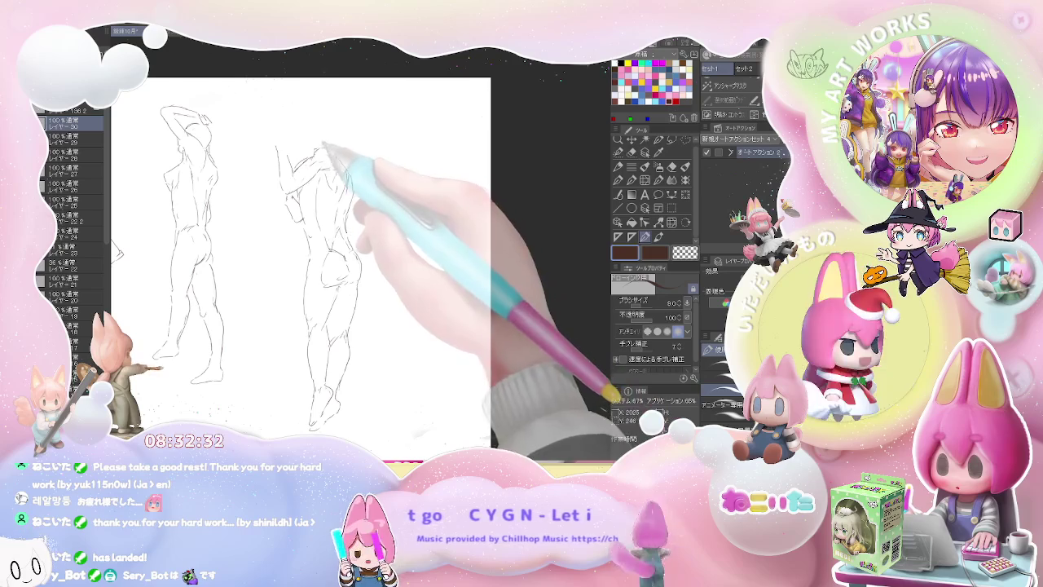
left_click_drag(355, 163, 324, 221)
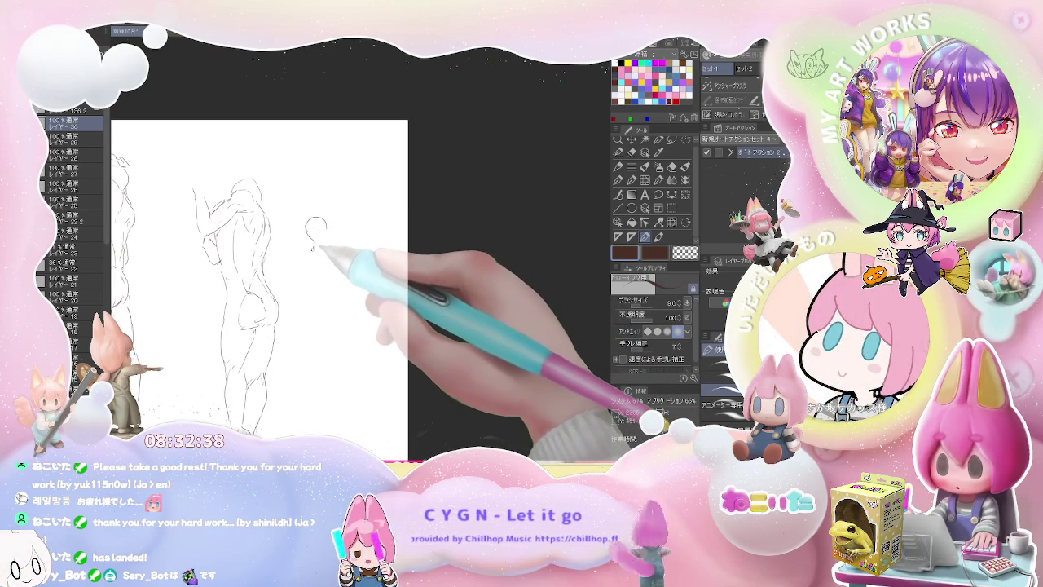
- Draw a new figure's neck and refine her head profile
mouse_move(309, 238)
left_mouse_down()
mouse_move(297, 277)
mouse_move(336, 253)
left_mouse_up()
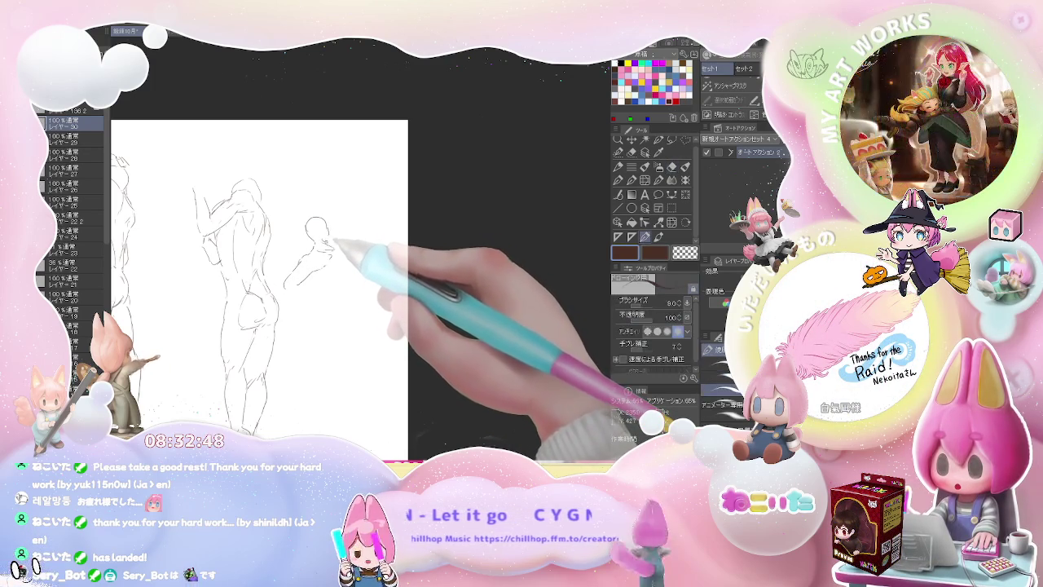
left_click_drag(328, 226, 331, 242)
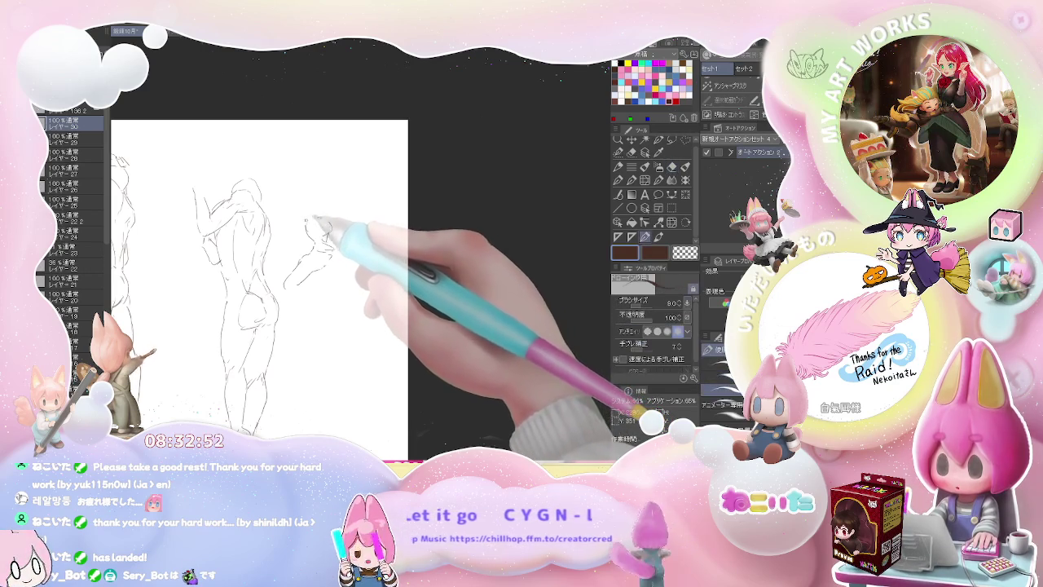
key("e")
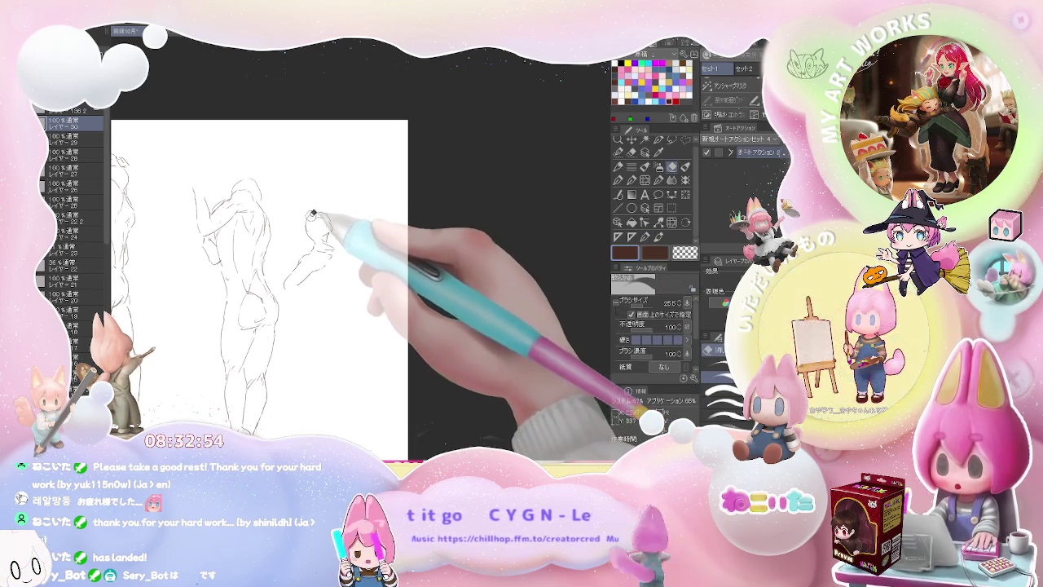
key("p")
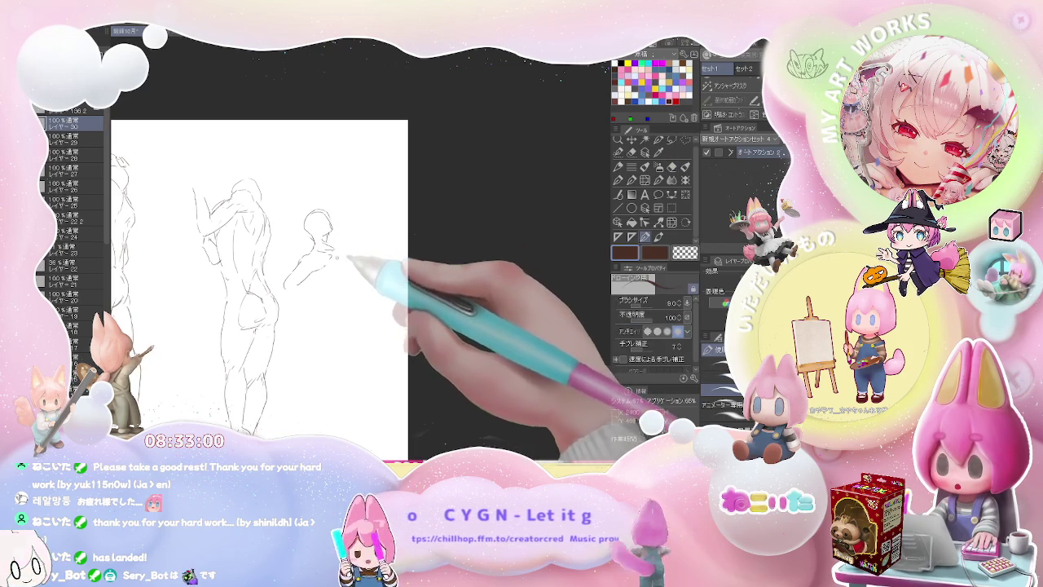
- Sketch the new figure's shoulder, bent arm and torso line, correcting with the eraser
left_click_drag(330, 246, 344, 271)
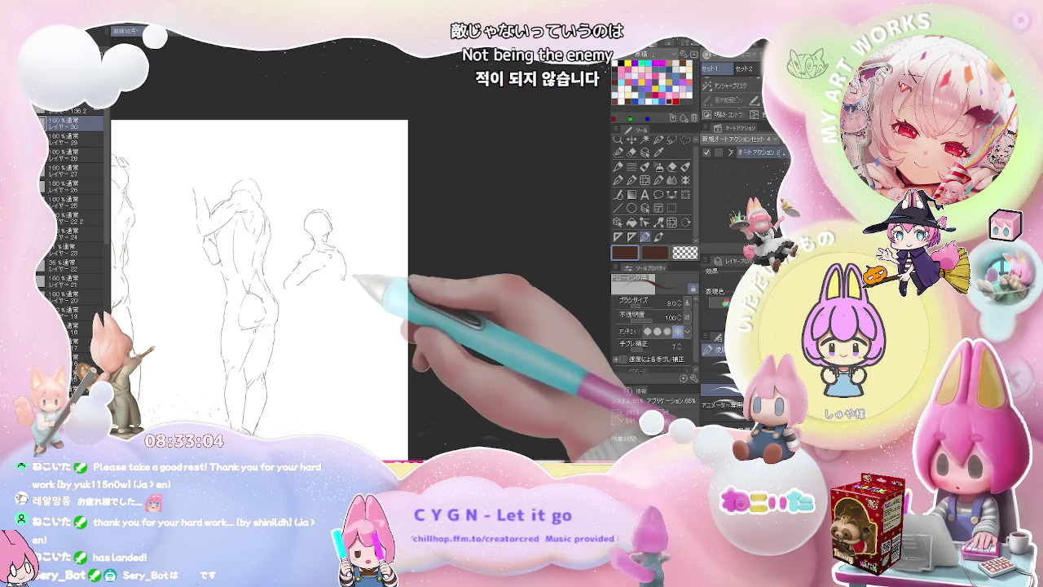
left_click_drag(345, 276, 340, 288)
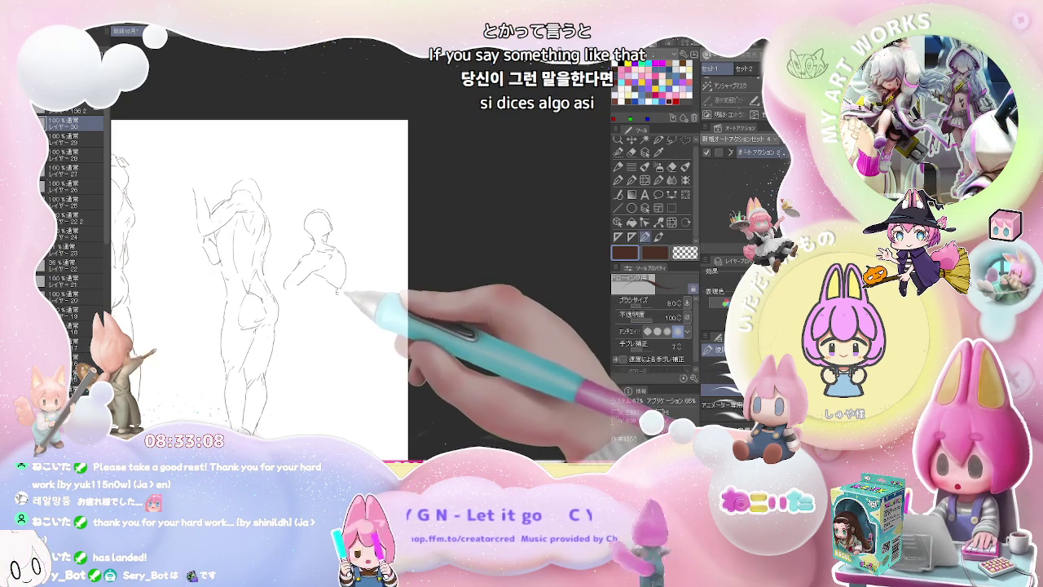
left_click_drag(336, 291, 327, 315)
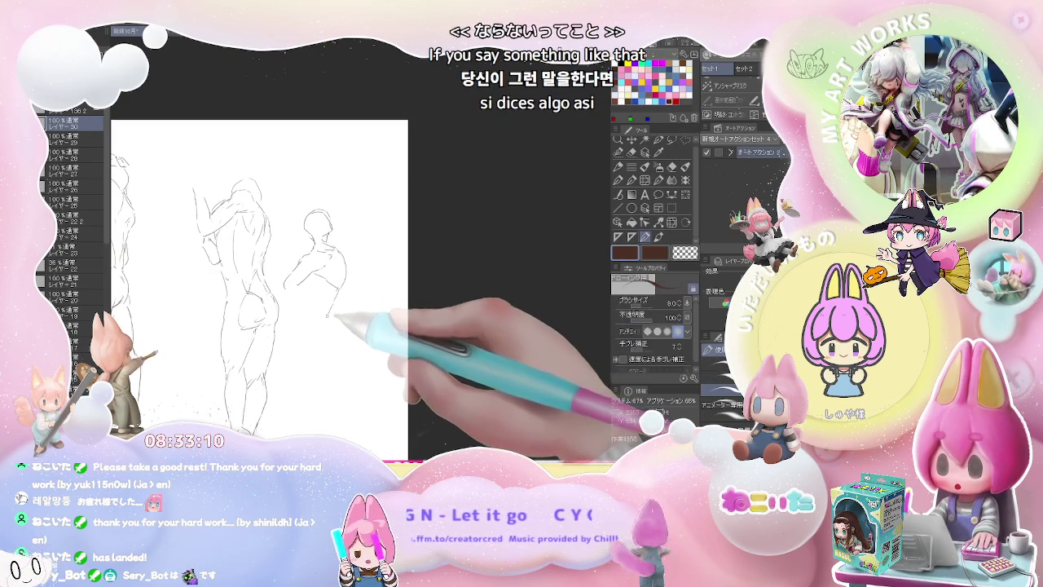
key("e")
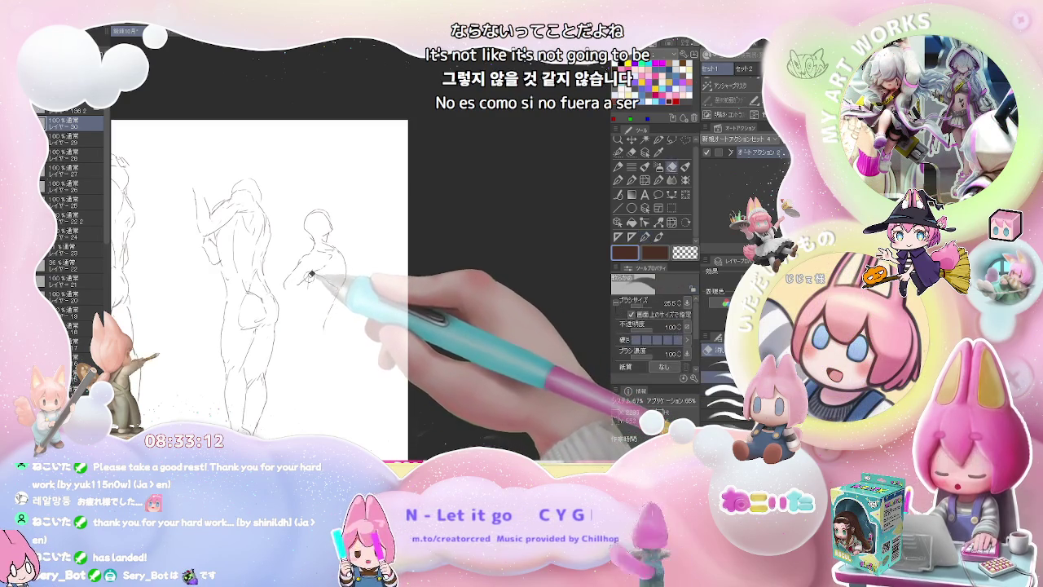
key("p")
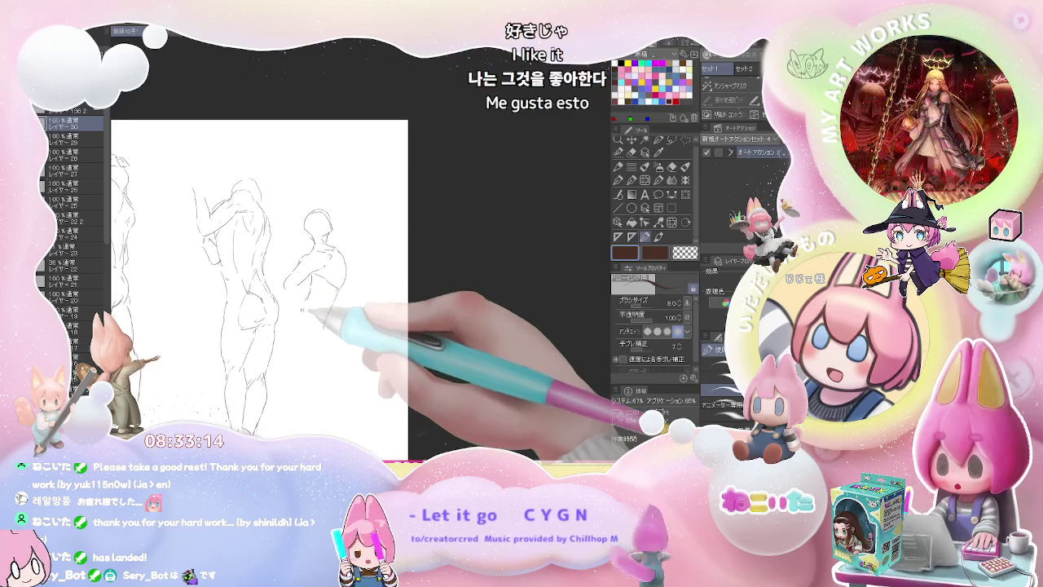
key("e")
key("p")
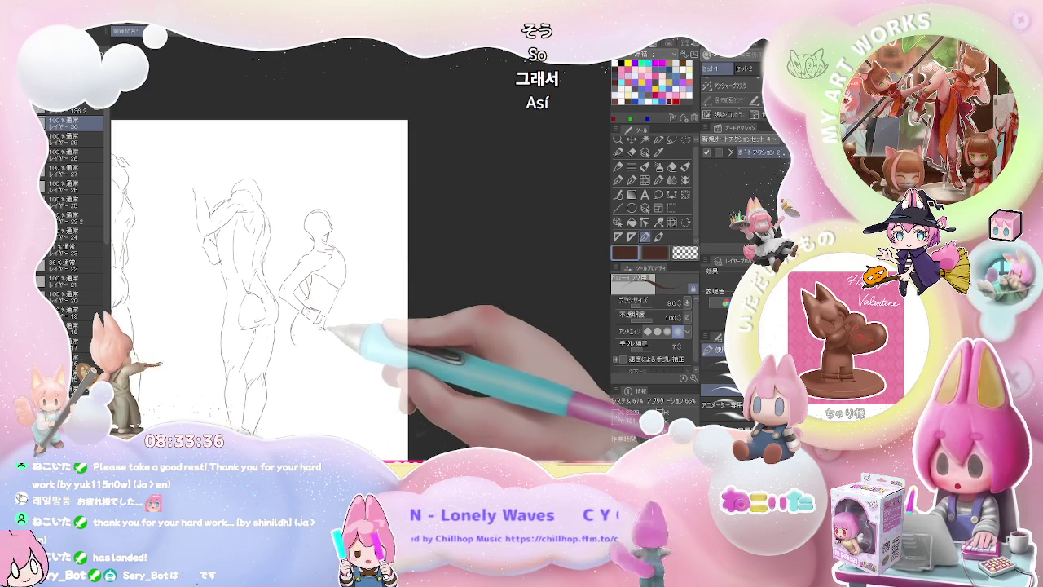
- Add the hip curve and long striding leg, then zoom out to see the row of figures
left_click_drag(301, 335, 334, 371)
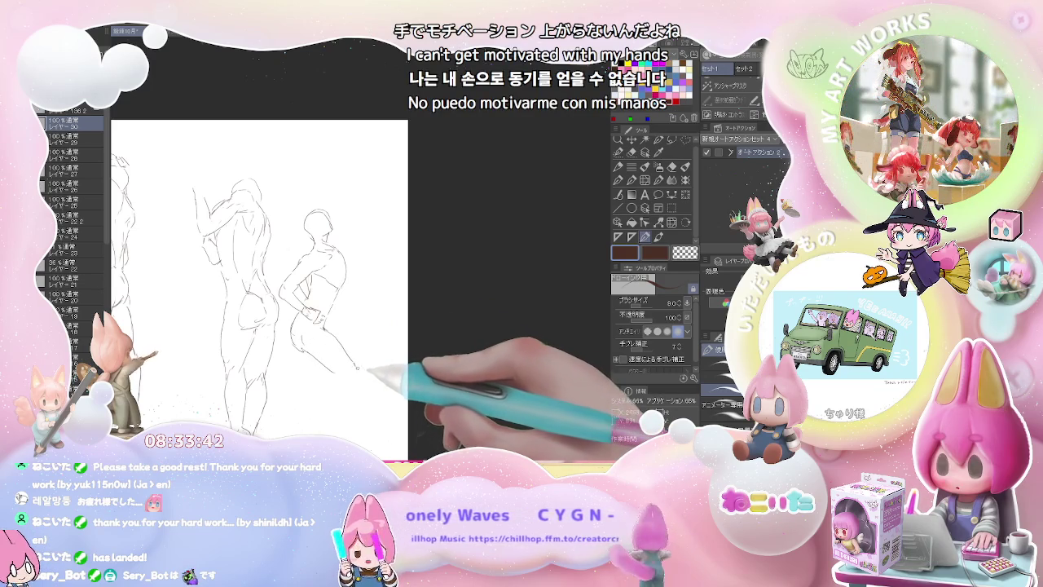
mouse_move(334, 369)
left_mouse_down()
mouse_move(321, 361)
mouse_move(365, 379)
left_mouse_up()
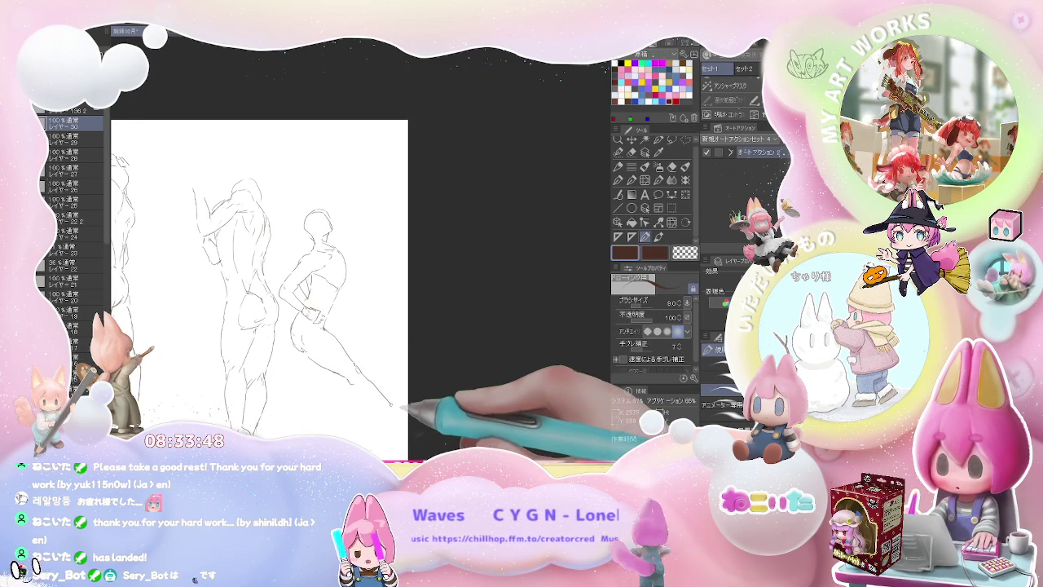
left_click_drag(414, 414, 390, 355)
mouse_move(342, 329)
left_mouse_down()
mouse_move(338, 345)
mouse_move(385, 350)
left_mouse_up()
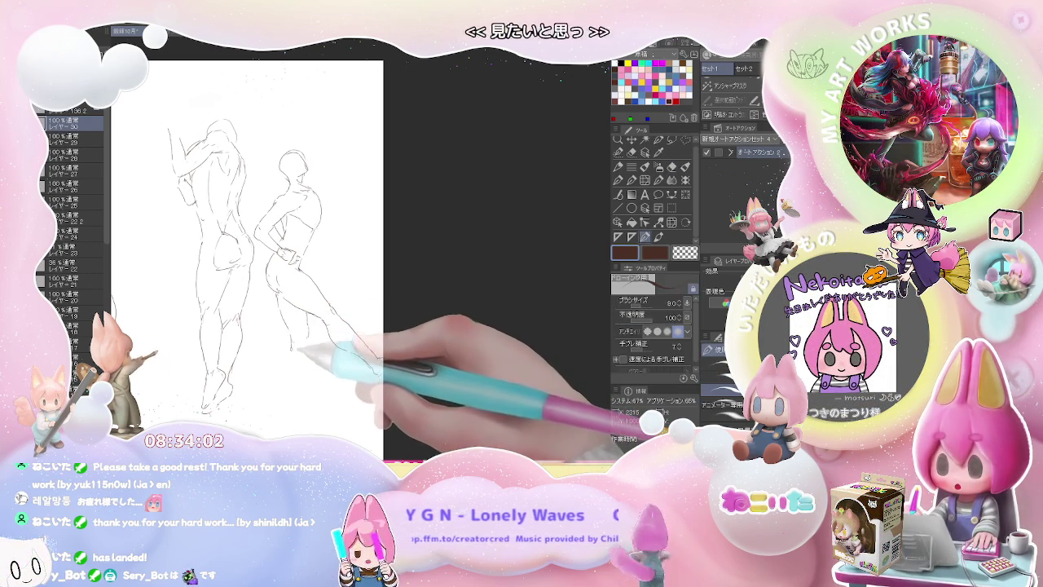
left_click_drag(309, 374, 303, 405)
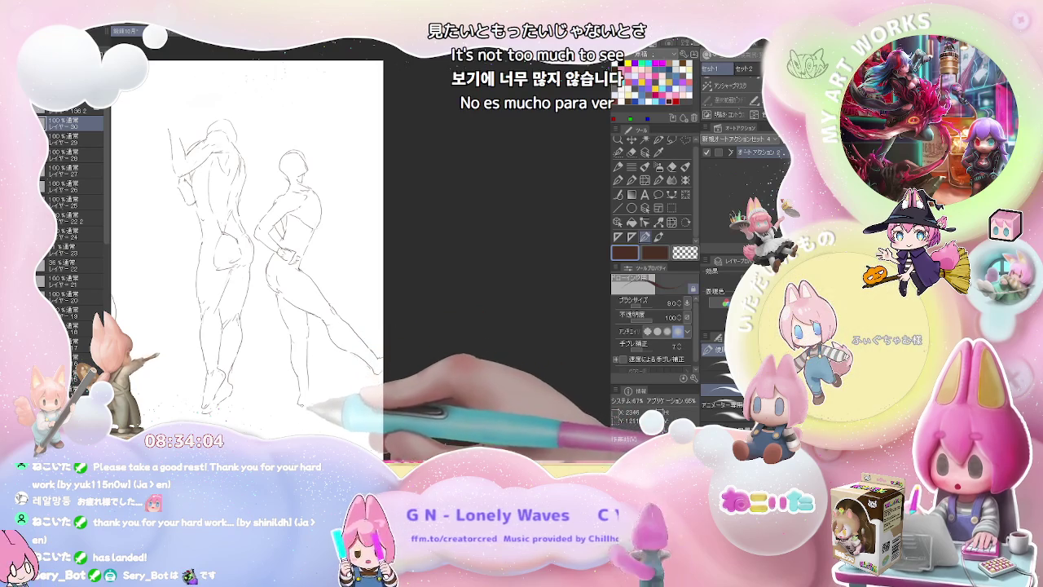
key("ctrl+minus")
left_click_drag(244, 338, 421, 338)
scroll(355, 329, "up", 3)
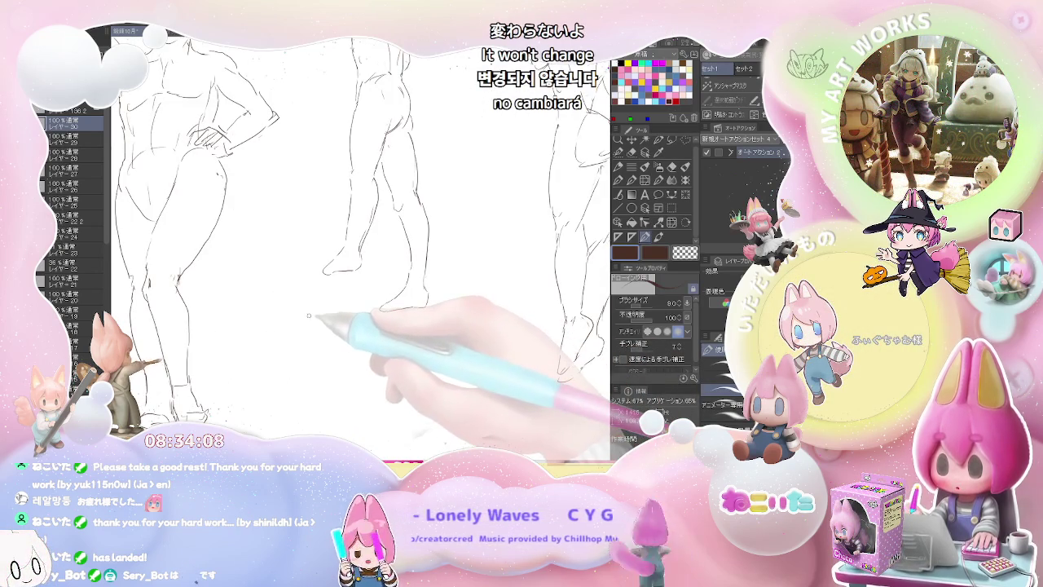
- Sketch the head and upper outline of a new back-view figure below the others
left_click_drag(308, 326, 308, 335)
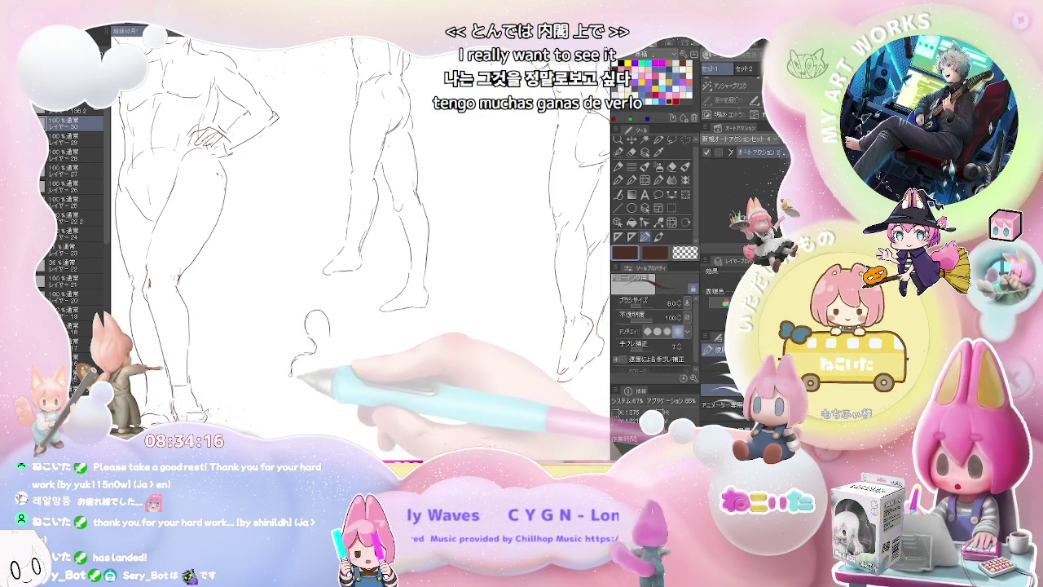
mouse_move(291, 371)
left_mouse_down()
mouse_move(287, 397)
mouse_move(318, 326)
left_mouse_up()
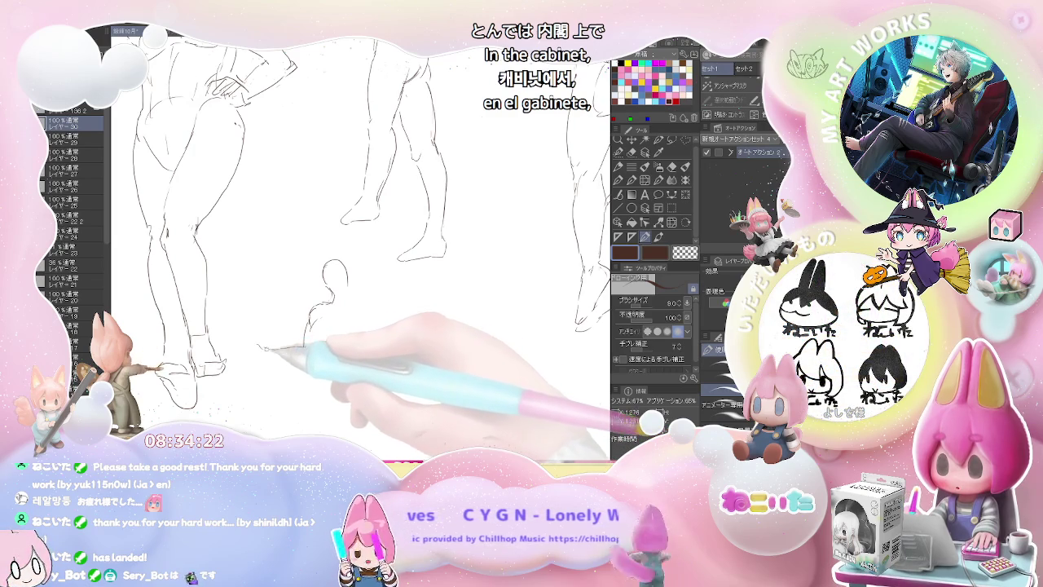
left_click_drag(255, 343, 252, 349)
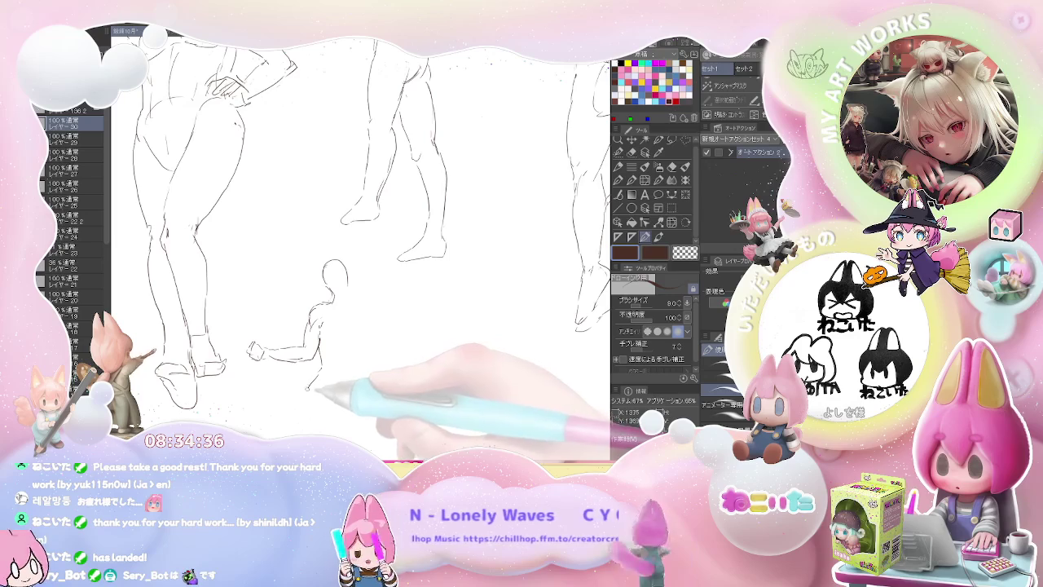
left_click_drag(307, 399, 302, 321)
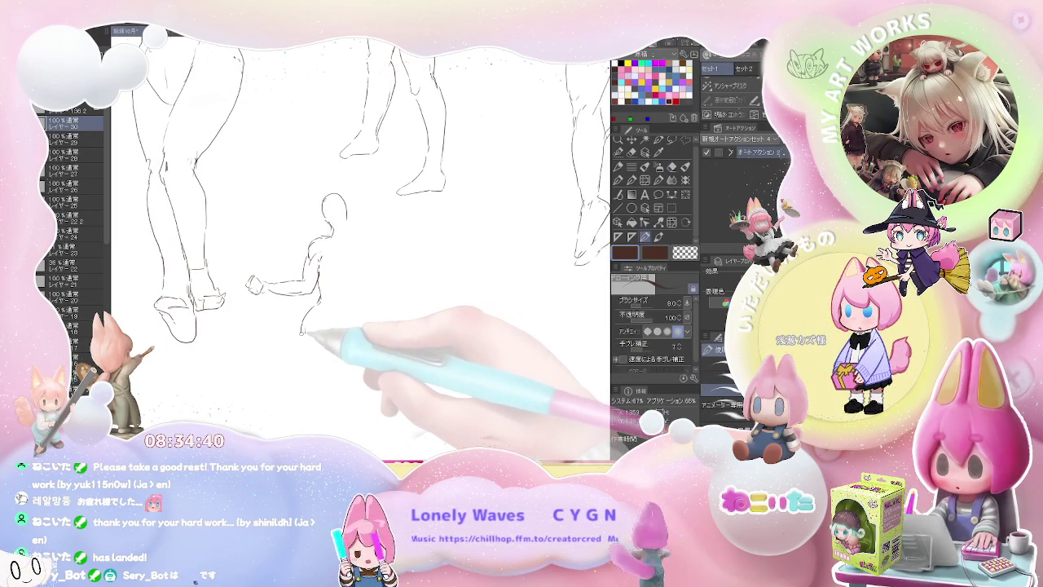
- Add the back-view figure's torso and extend her leg down toward the feet
left_click_drag(301, 334, 310, 383)
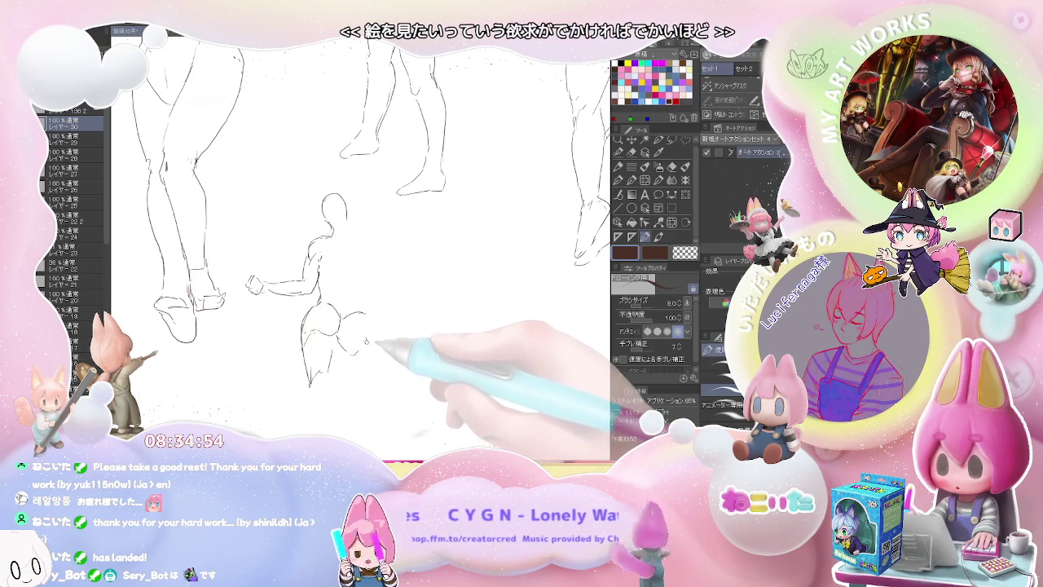
left_click_drag(346, 337, 322, 300)
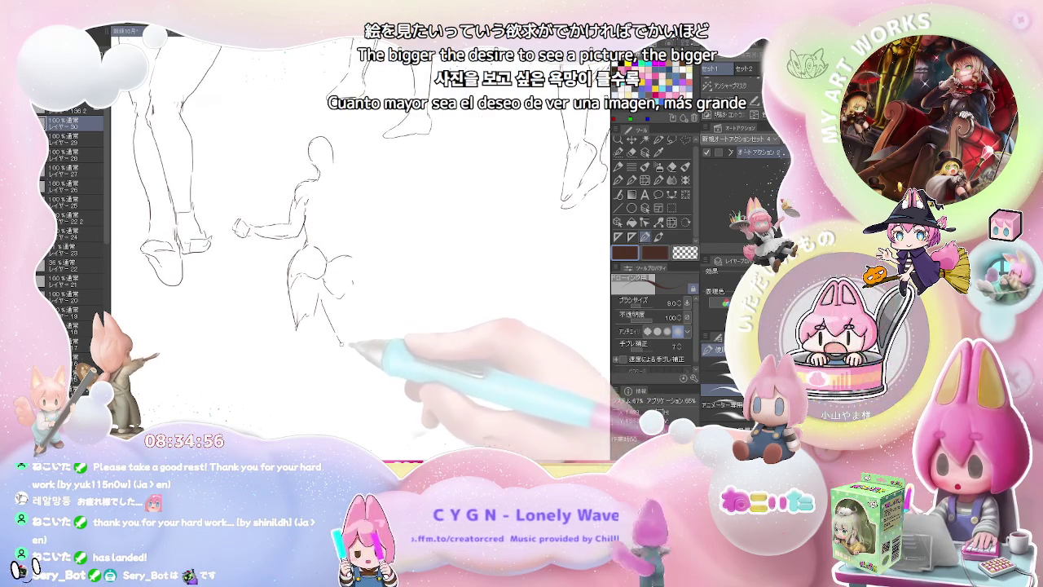
left_click_drag(359, 332, 356, 397)
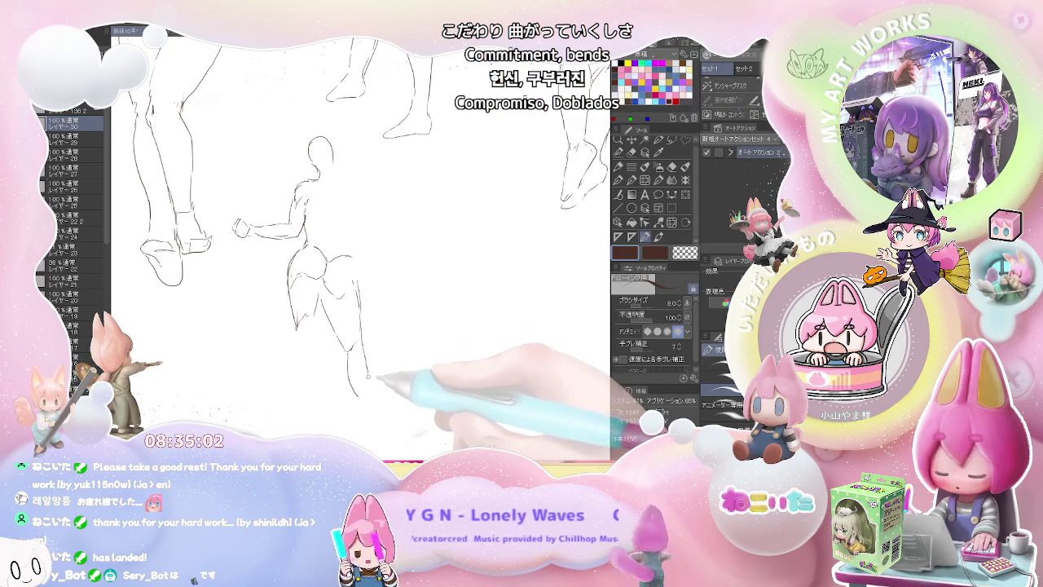
key("e")
key("p")
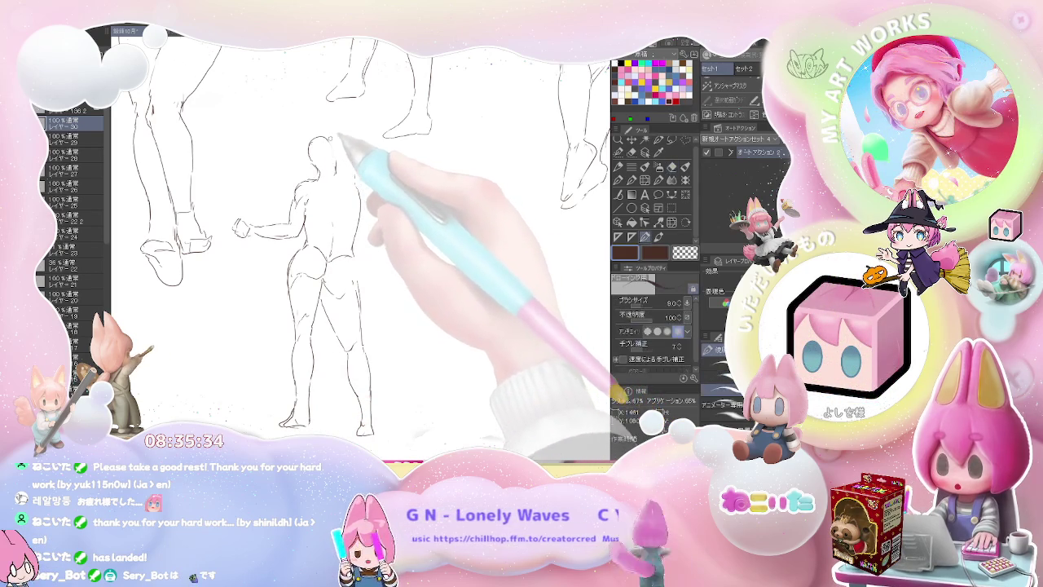
left_click_drag(361, 164, 330, 227)
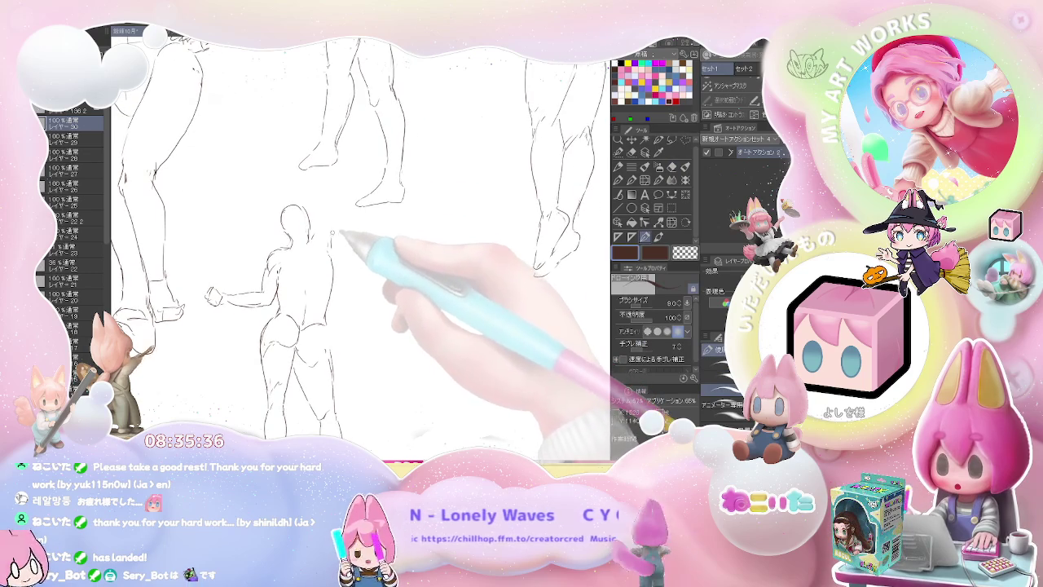
scroll(336, 189, "down", 1)
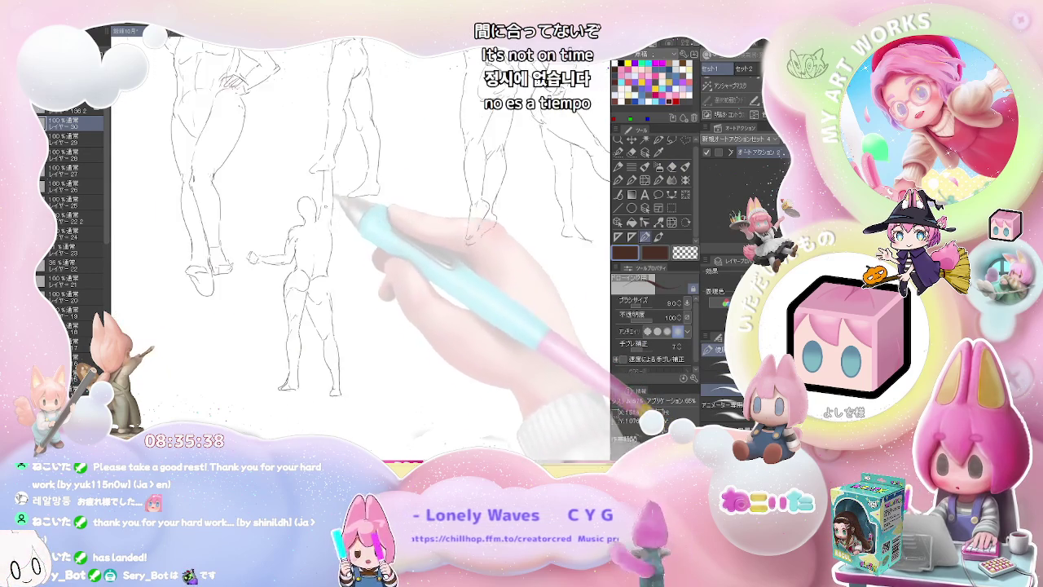
- In a blank area, pencil a lunging figure's leg to the toes, a knee contour, and a body line up to the shoulders
left_click_drag(335, 189, 580, 234)
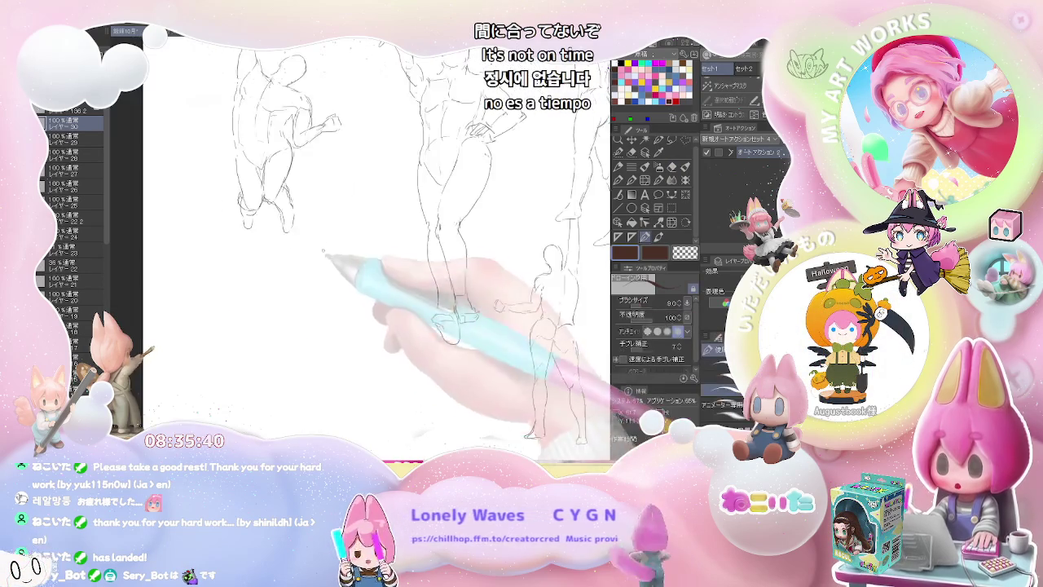
scroll(322, 221, "up", 1)
left_click_drag(324, 226, 294, 277)
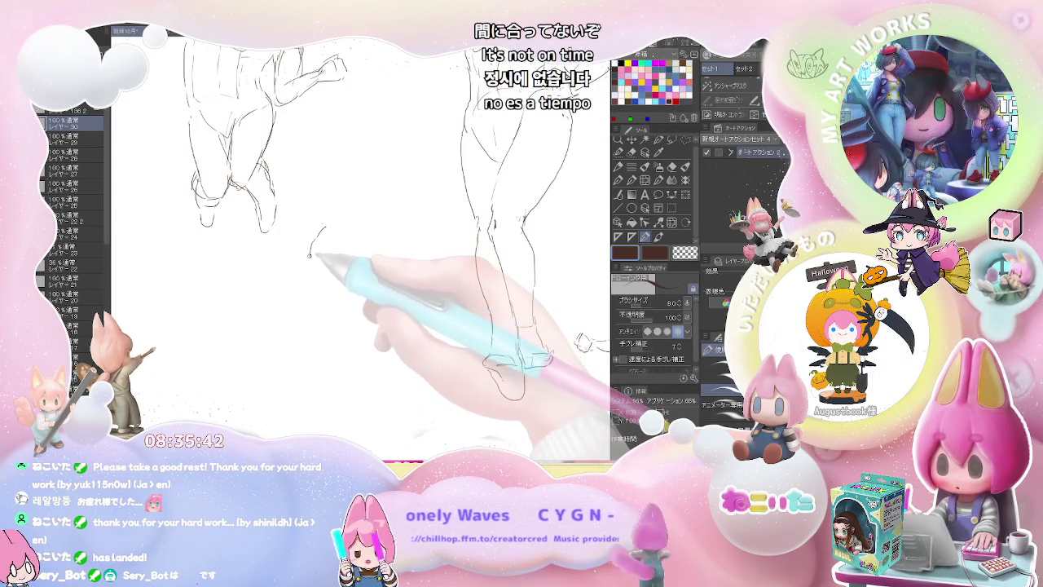
mouse_move(286, 290)
left_mouse_down()
mouse_move(246, 400)
mouse_move(272, 399)
left_mouse_up()
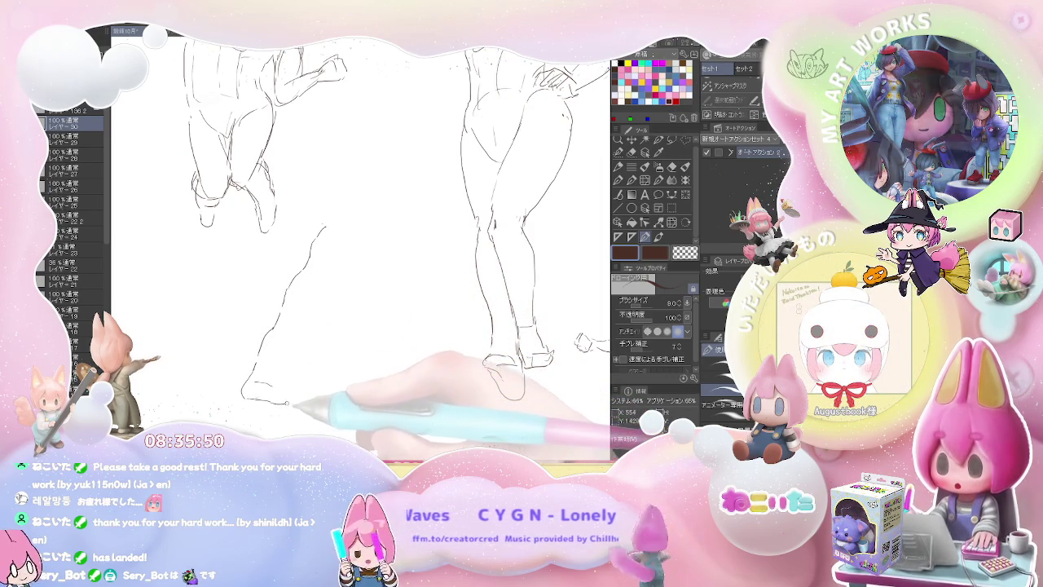
left_click_drag(271, 399, 289, 400)
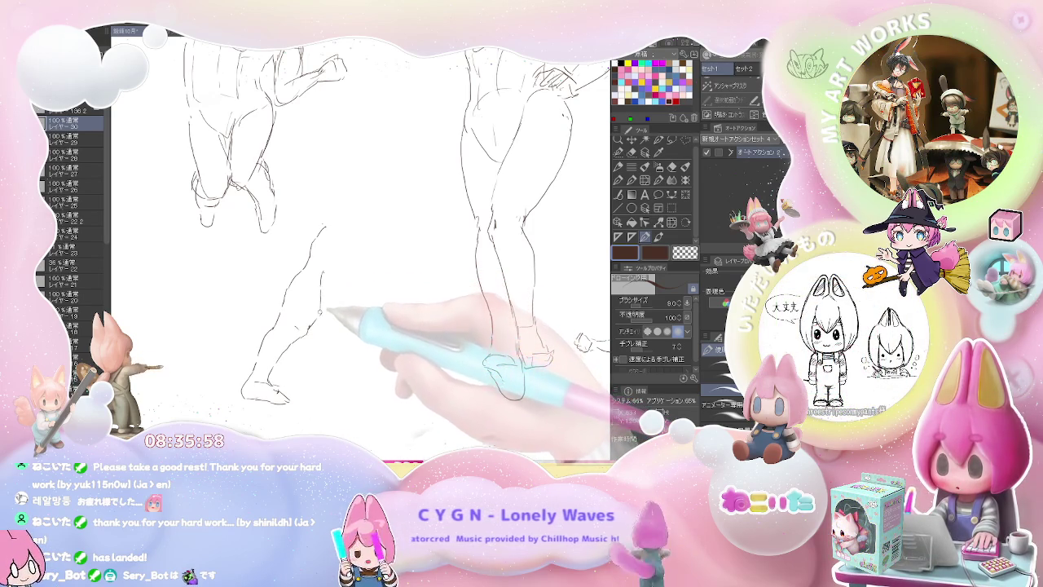
left_click_drag(330, 277, 333, 318)
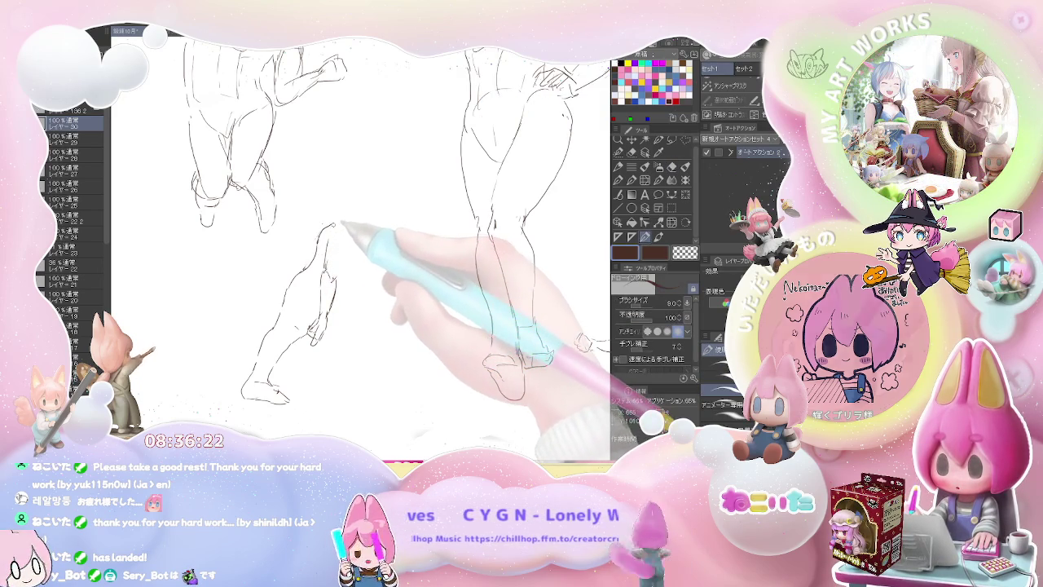
left_click_drag(326, 232, 343, 212)
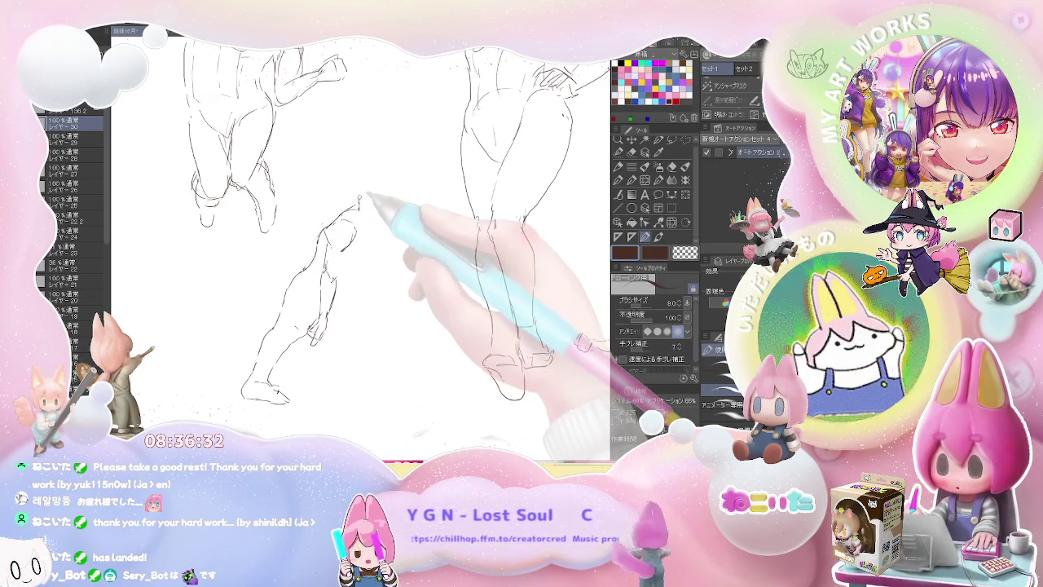
- Give the lunging figure a head, an arm across the body, a bent forward leg and a foot
left_click_drag(373, 173, 388, 204)
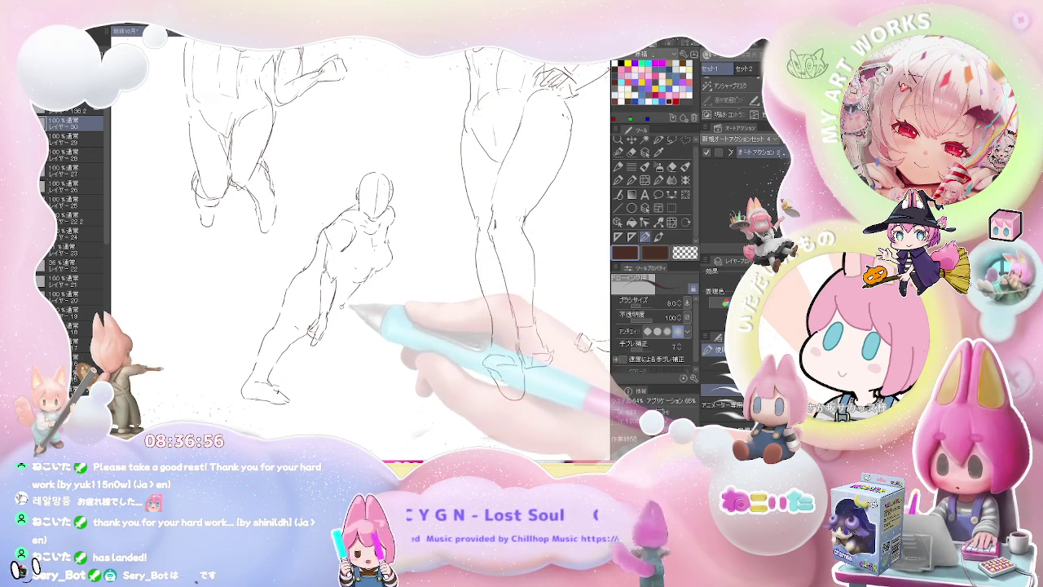
key("e")
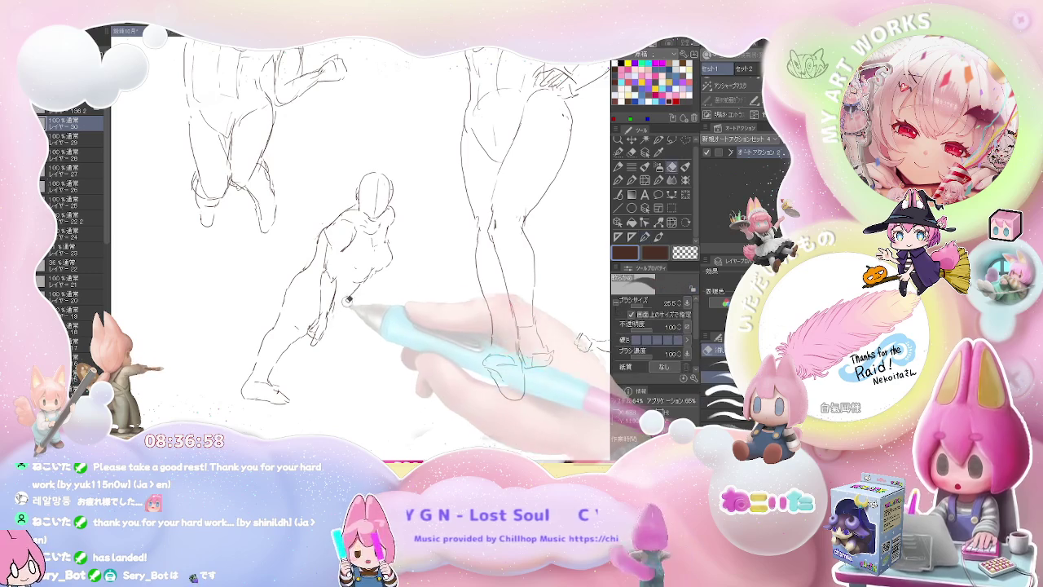
key("p")
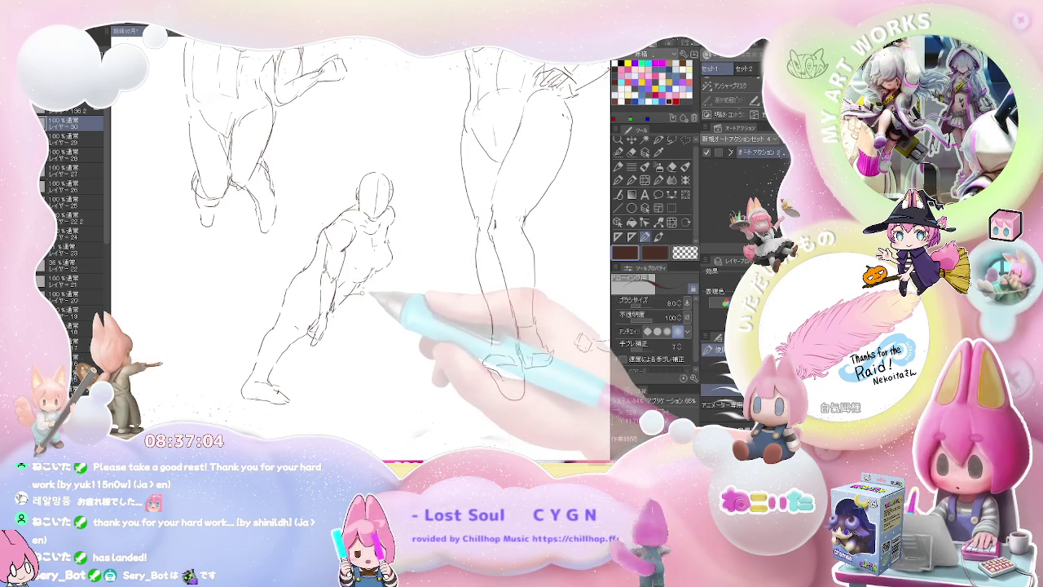
left_click_drag(400, 294, 358, 293)
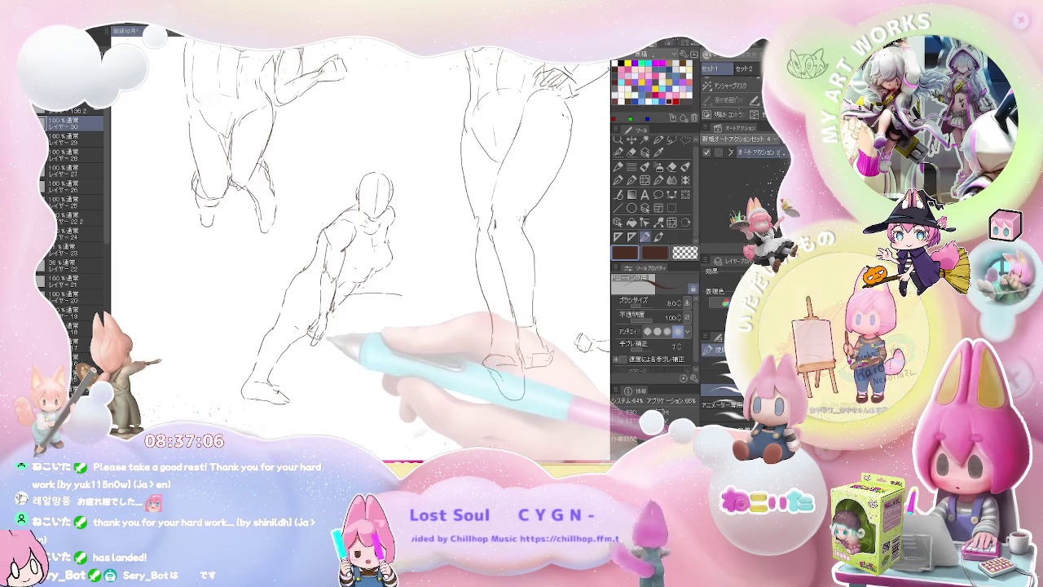
left_click_drag(401, 298, 381, 329)
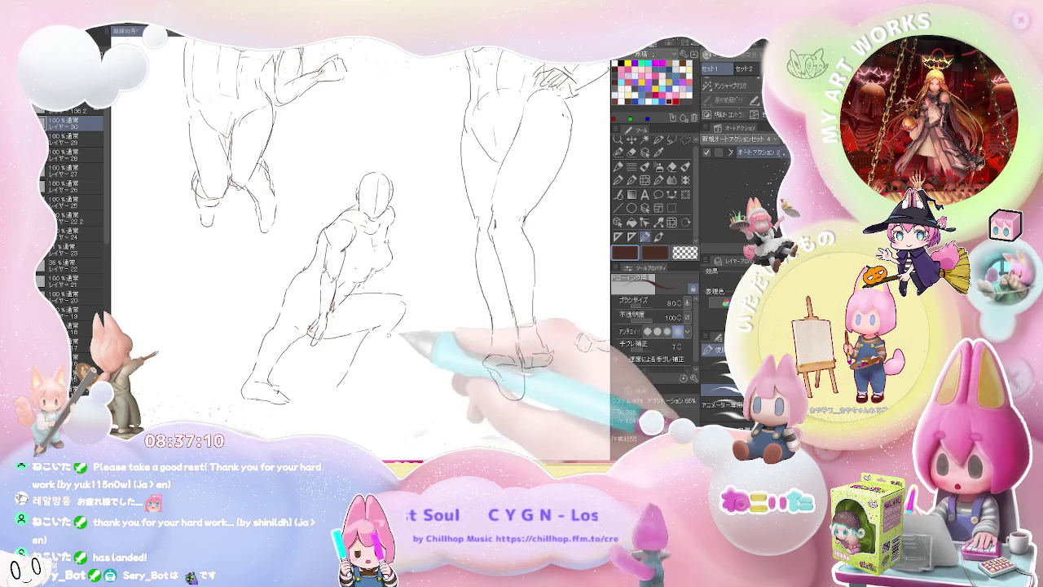
left_click_drag(359, 388, 344, 394)
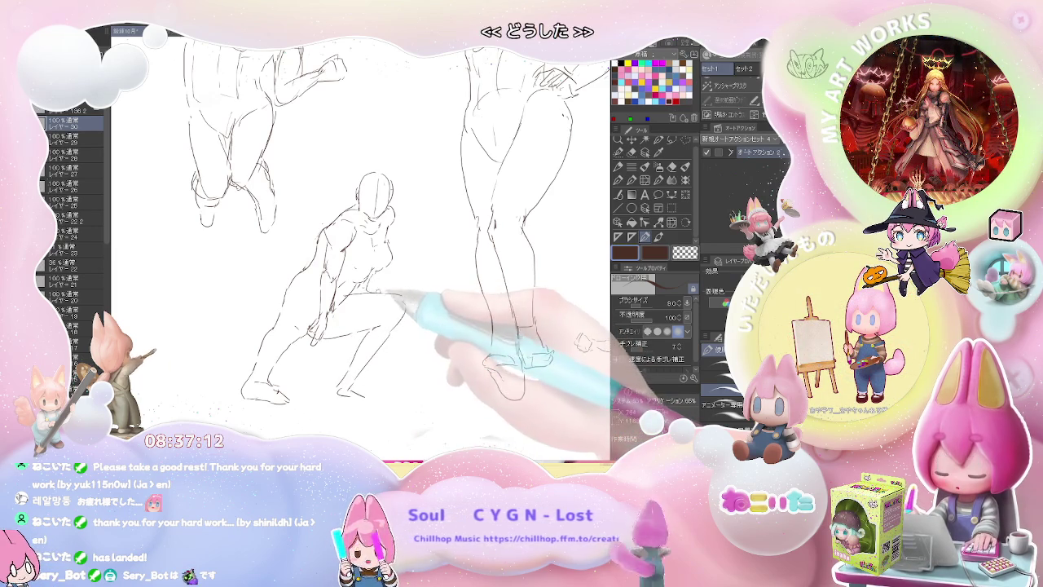
- Below the crouching figure, rough in a new figure's outstretched arm line, long leg and hip contour
scroll(358, 236, "down", 3)
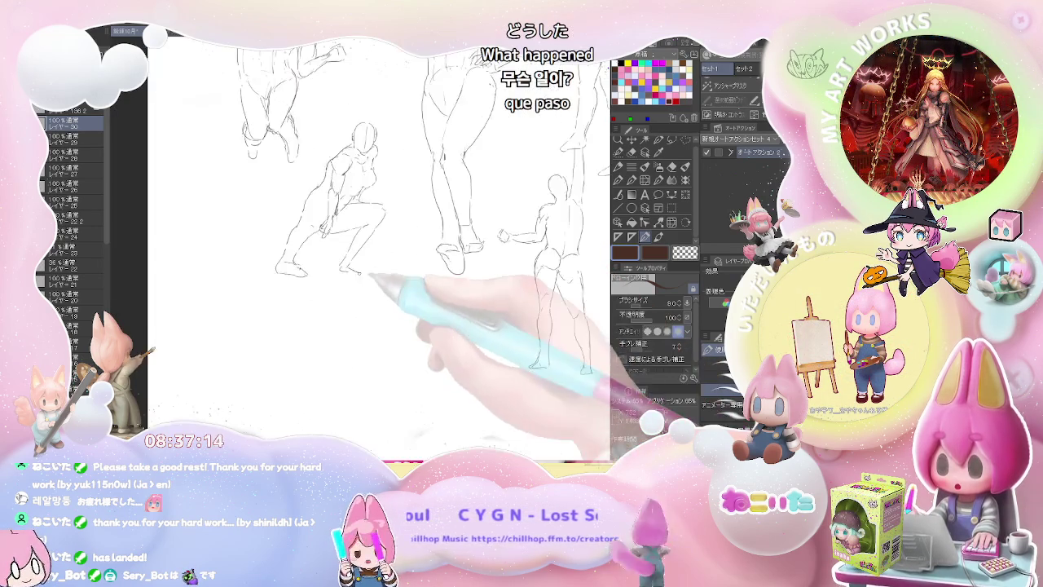
left_click_drag(303, 299, 381, 321)
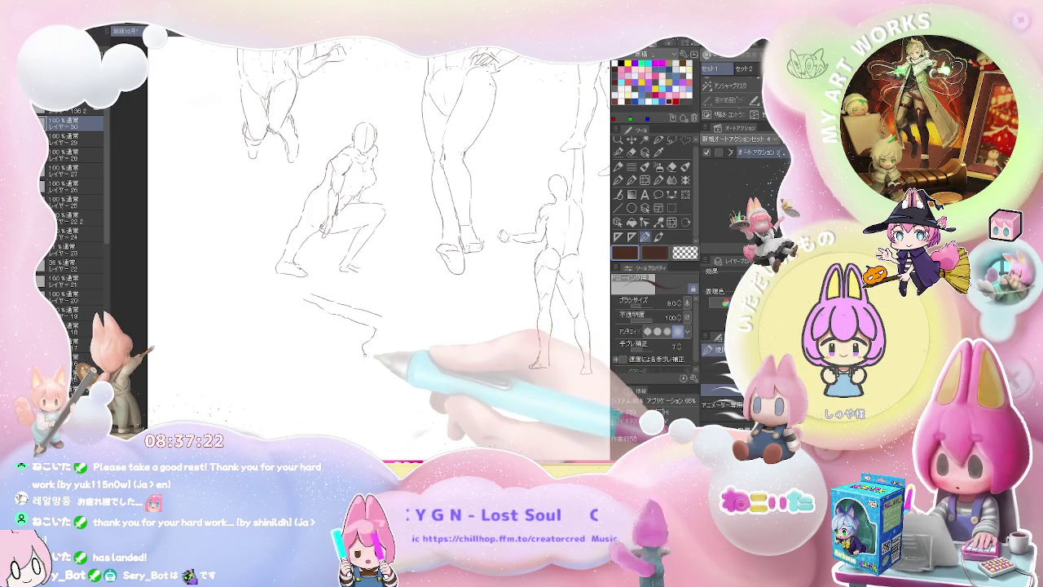
left_click_drag(371, 364, 326, 408)
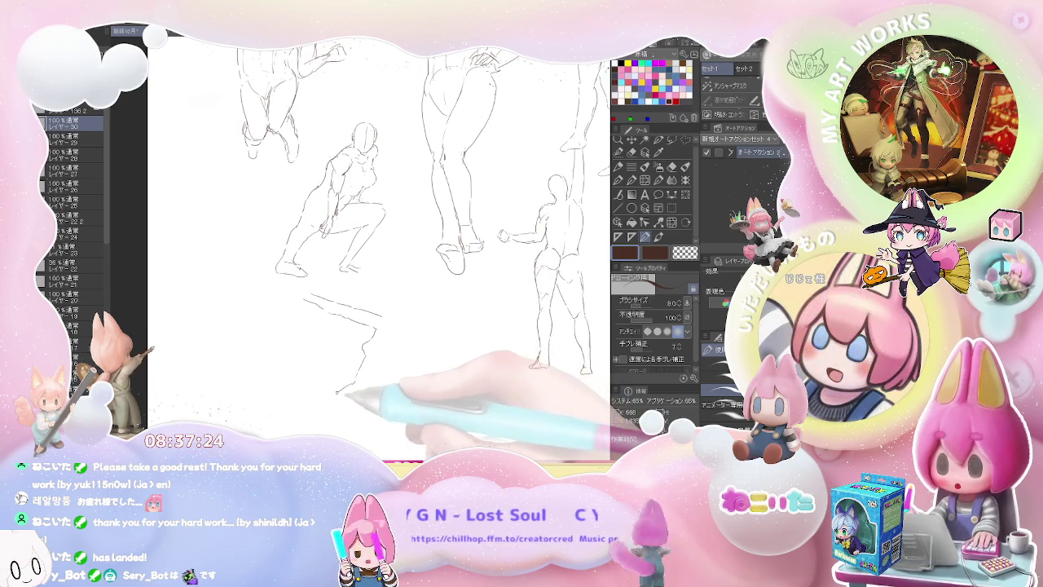
scroll(343, 367, "down", 3)
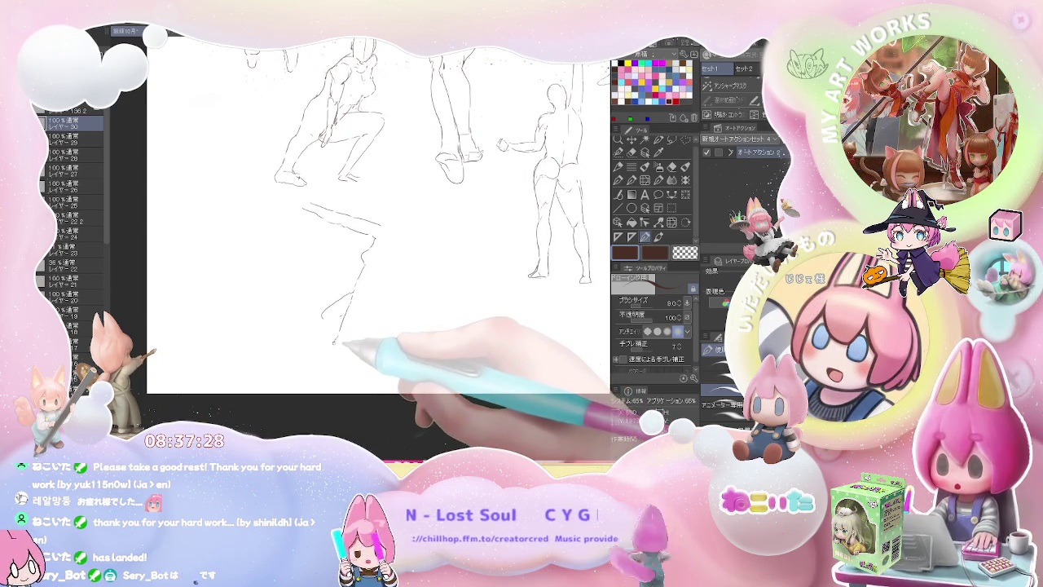
left_click_drag(325, 366, 303, 393)
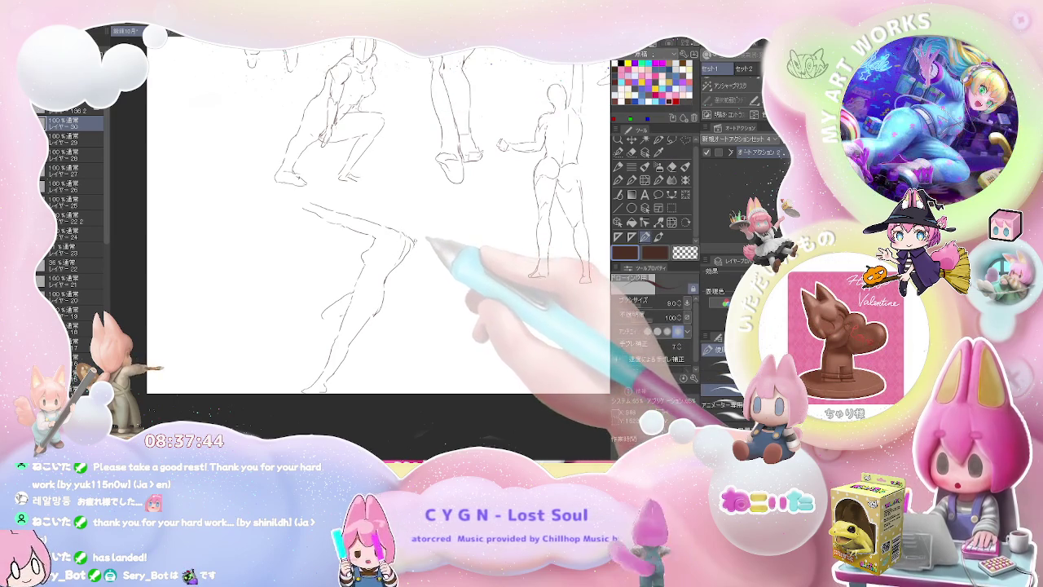
mouse_move(411, 243)
left_mouse_down()
mouse_move(430, 266)
mouse_move(400, 280)
left_mouse_up()
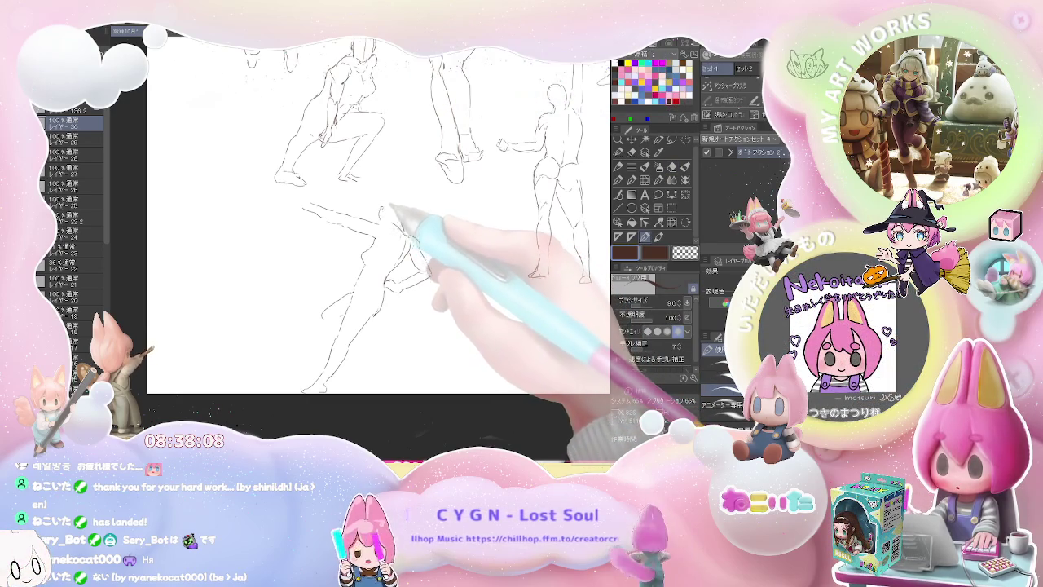
- Erase the stray lines around the new figure's head and redraw the head and arm
left_click_drag(379, 208, 417, 202)
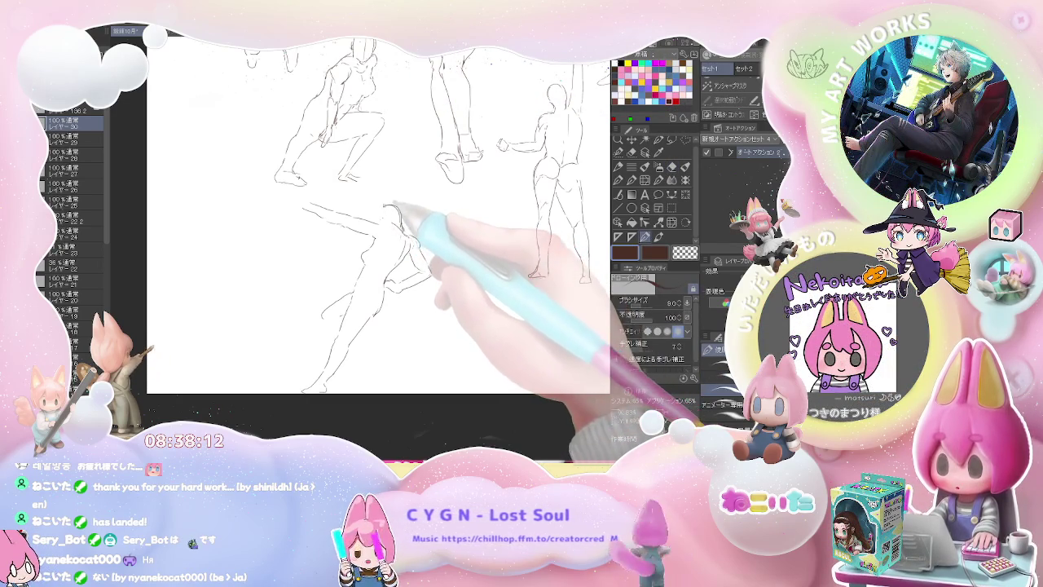
key("e")
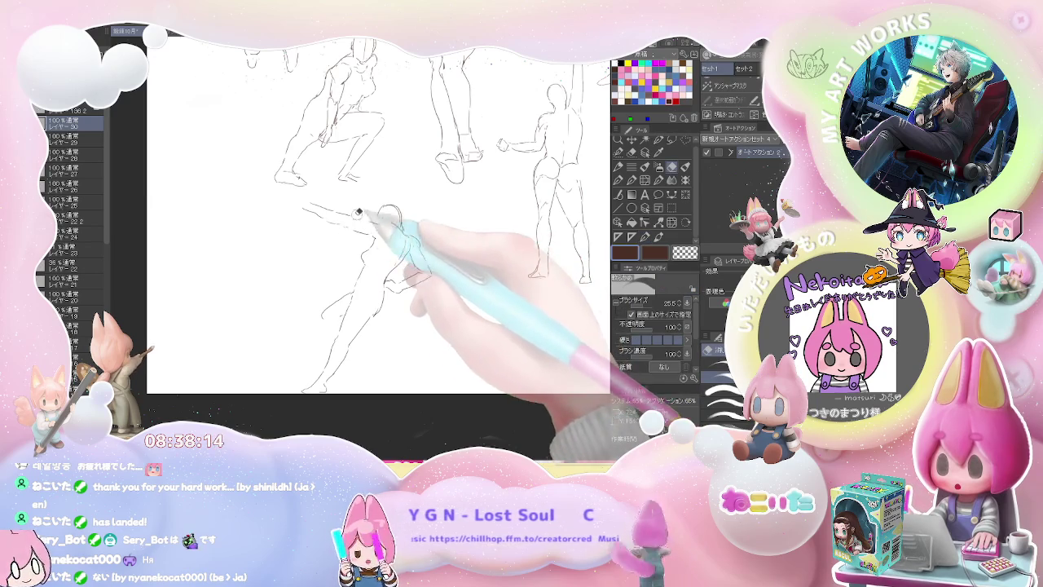
key("p")
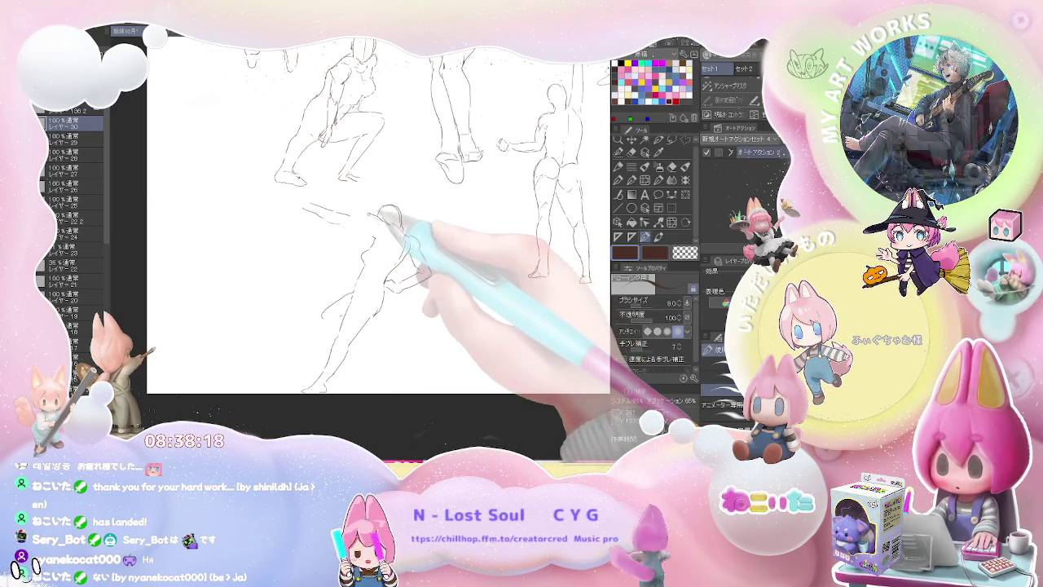
key("e")
left_click_drag(354, 210, 314, 209)
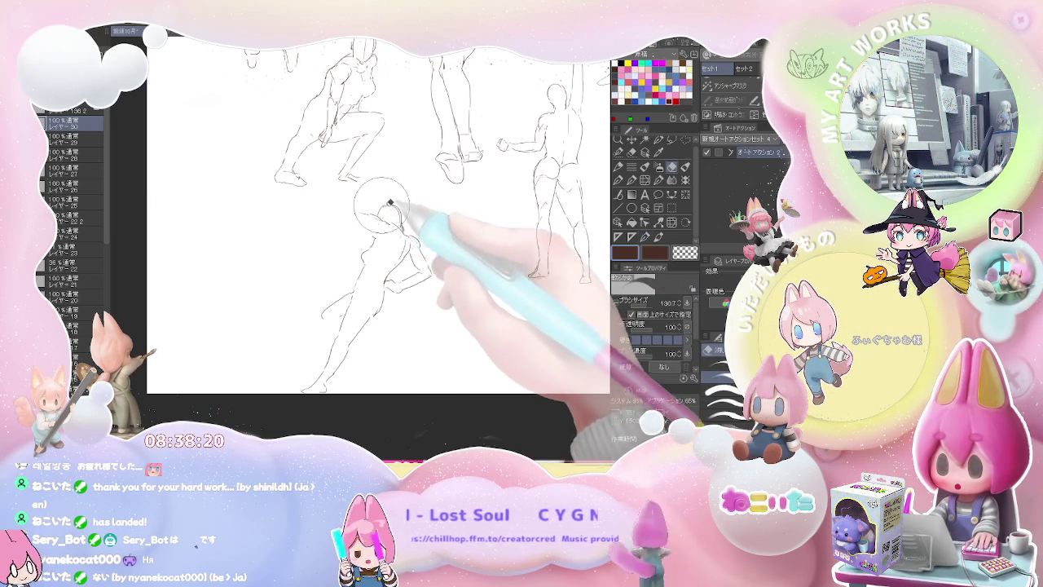
key("p")
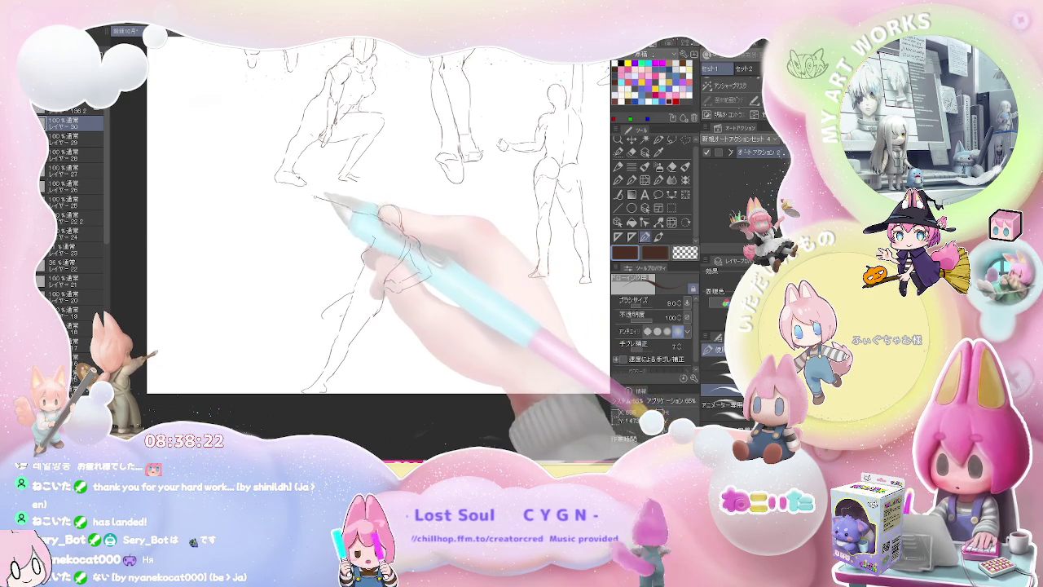
left_click_drag(359, 218, 389, 229)
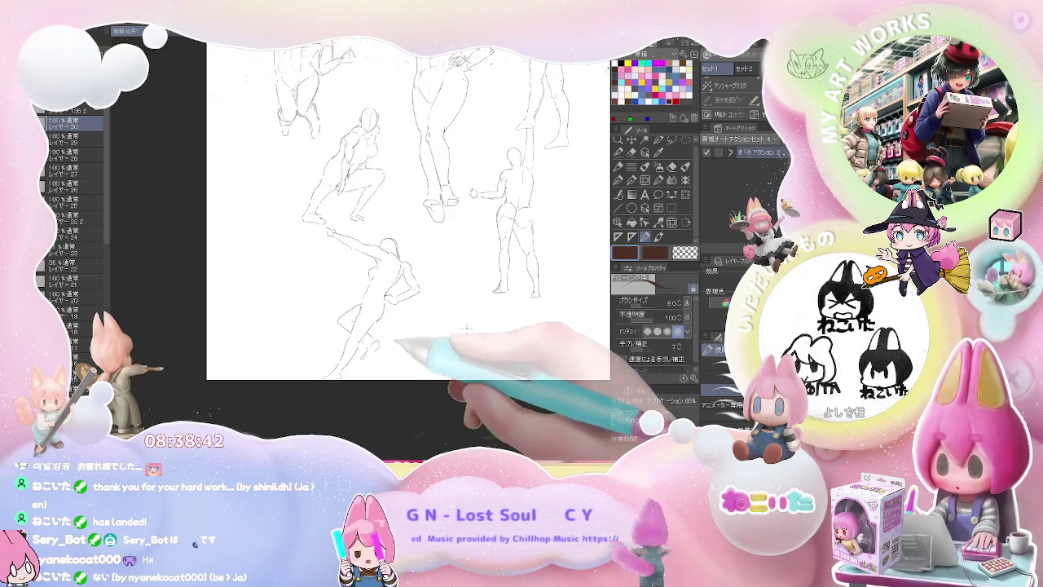
- Start a new figure near the page bottom with a foot shape, an ankle line and a leg rising from it
left_click_drag(368, 368, 375, 295)
scroll(374, 297, "up", 2)
mouse_move(329, 250)
left_mouse_down()
mouse_move(331, 298)
mouse_move(319, 320)
left_mouse_up()
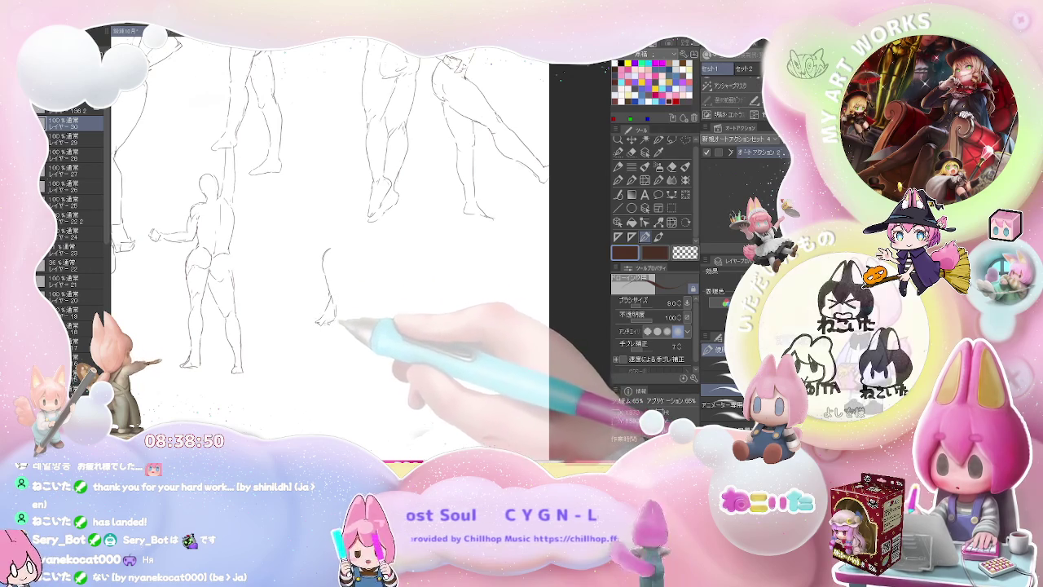
left_click_drag(317, 323, 255, 329)
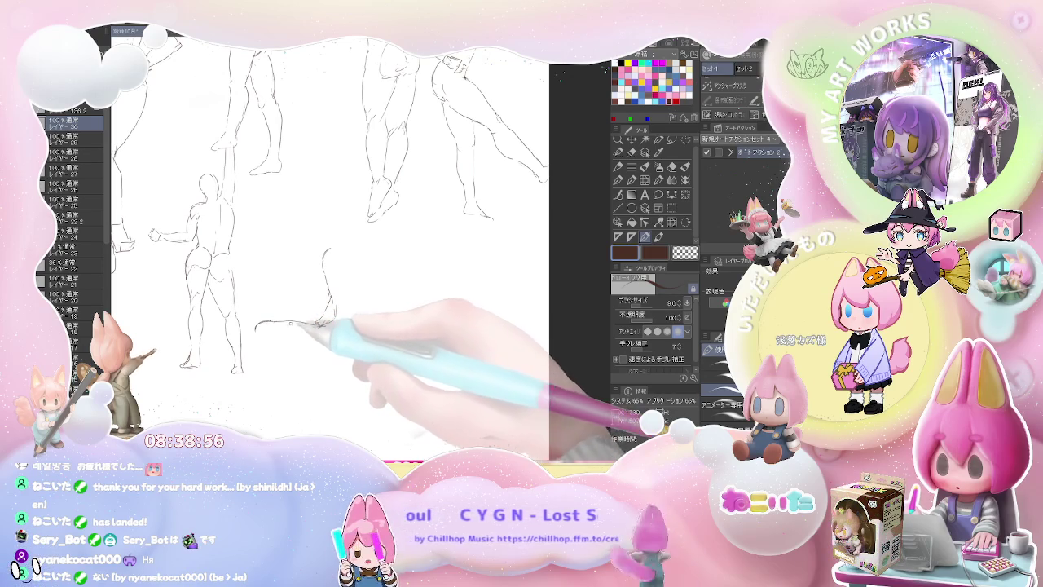
left_click_drag(258, 336, 256, 348)
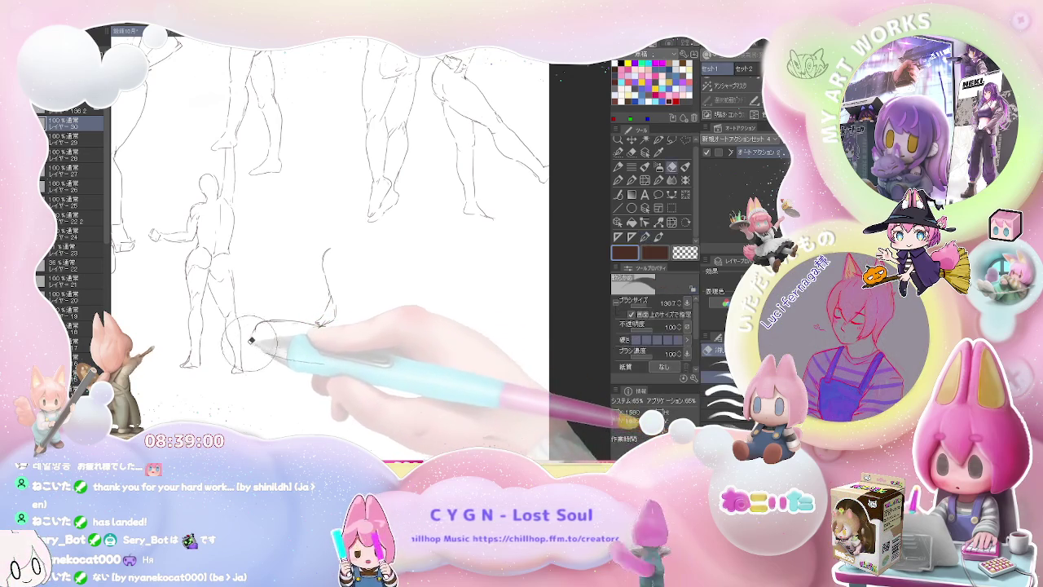
left_click_drag(259, 344, 323, 365)
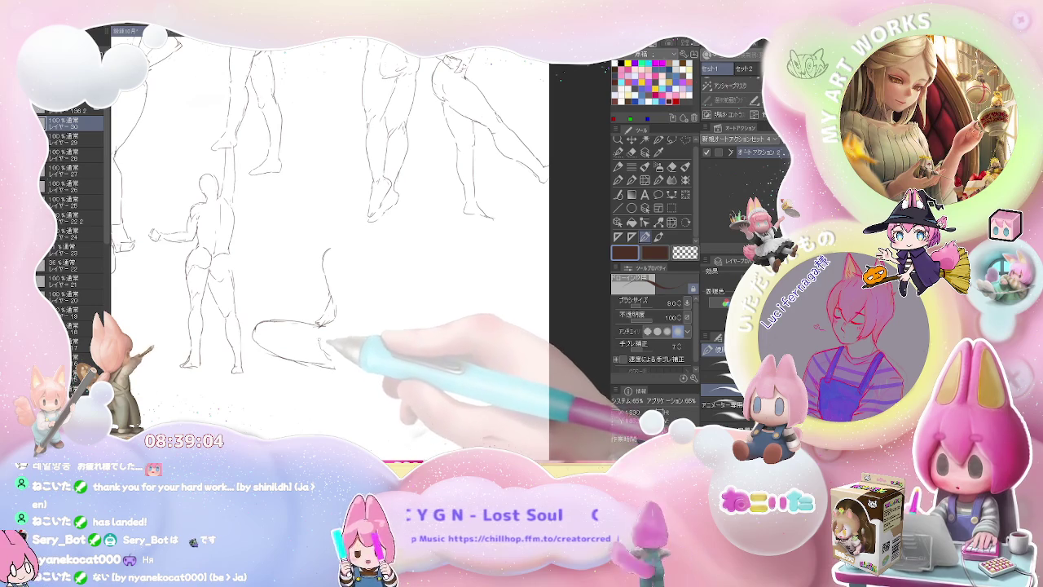
left_click_drag(323, 330, 339, 371)
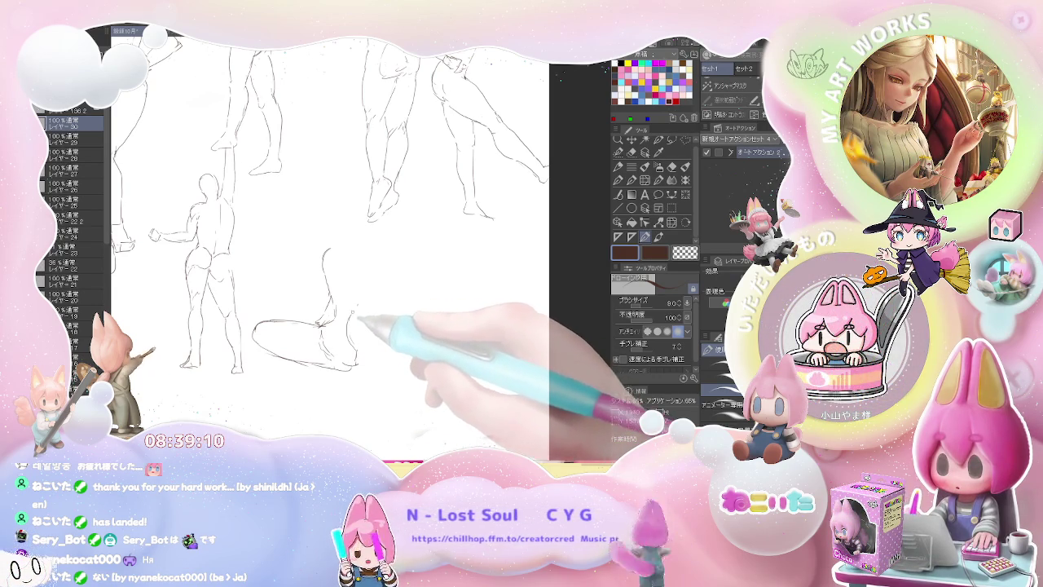
left_click_drag(346, 319, 359, 308)
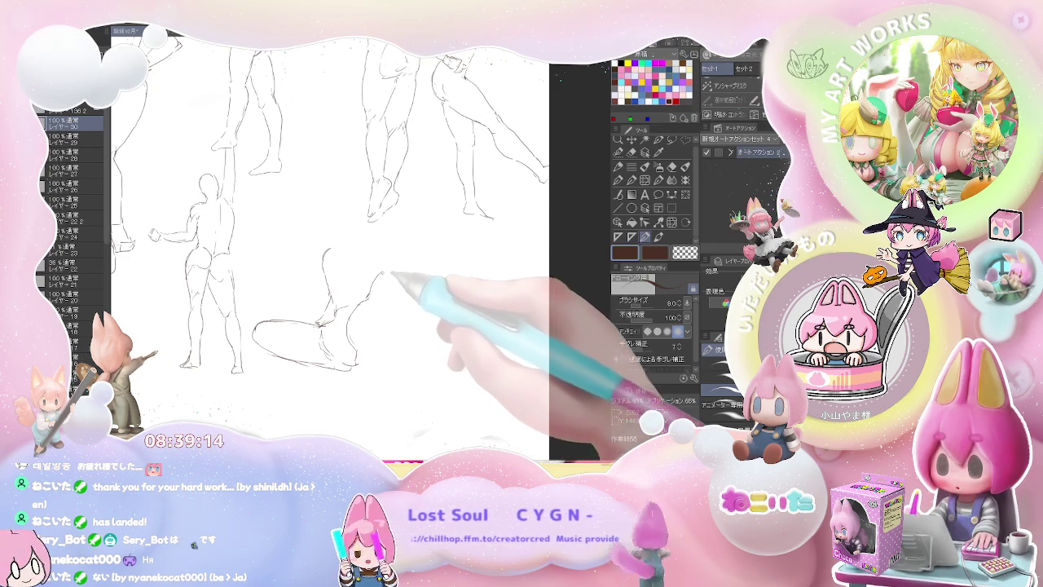
left_click_drag(382, 279, 377, 289)
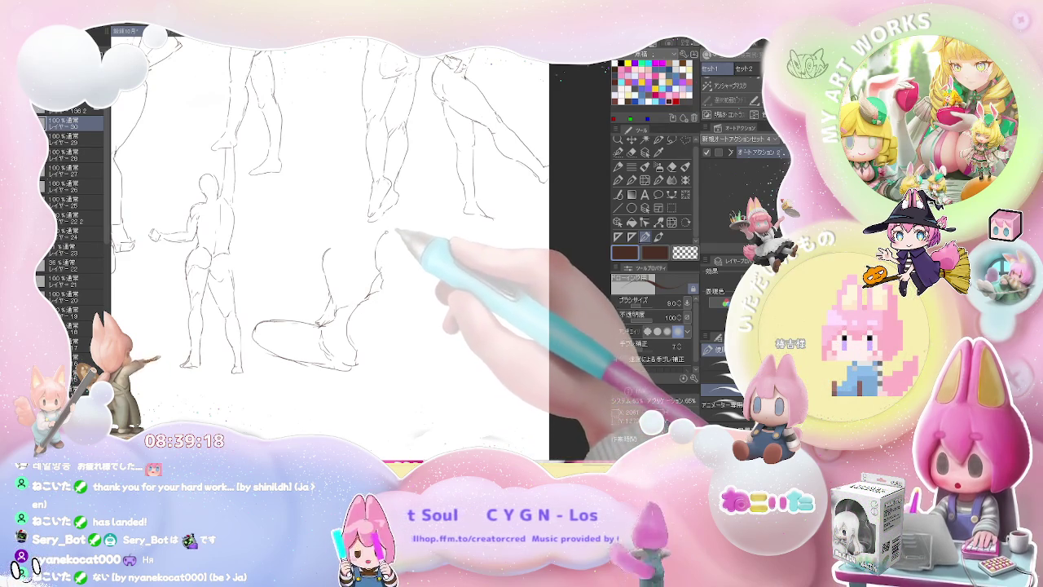
- Erase the construction circles around the kneeling figure's head with the soft eraser
key("e")
left_click_drag(386, 270, 374, 277)
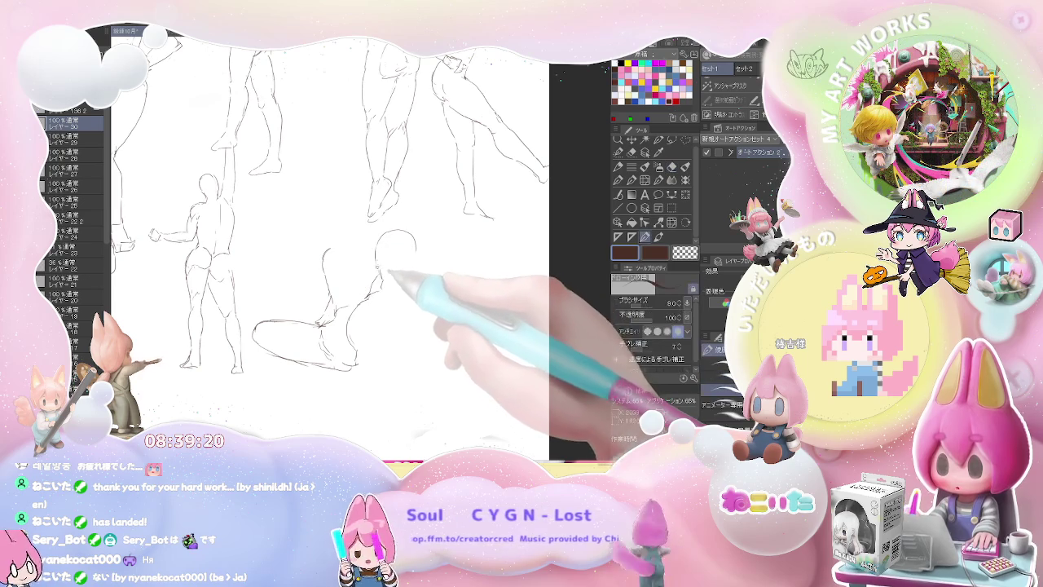
key("p")
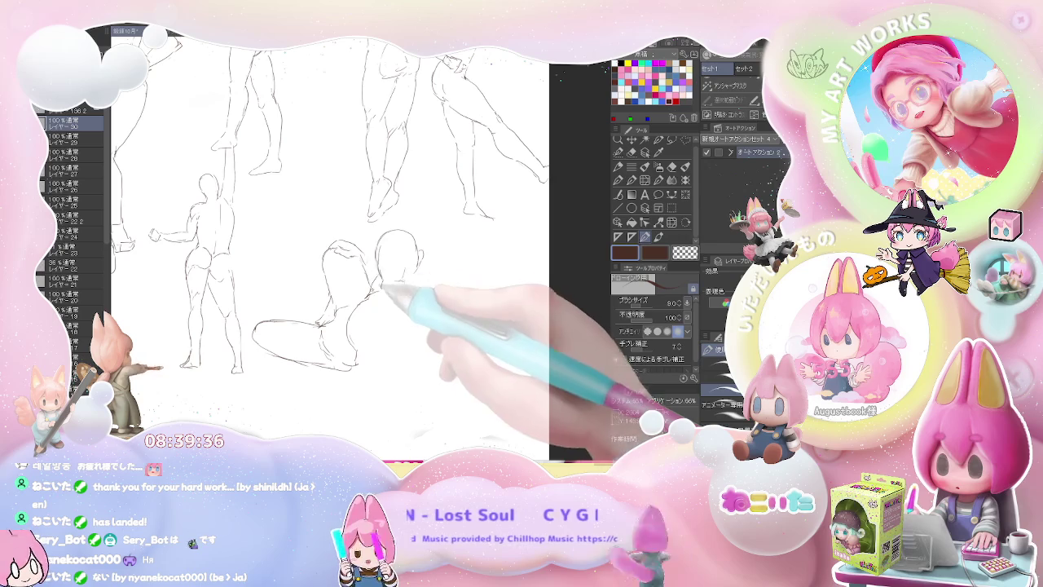
key("e")
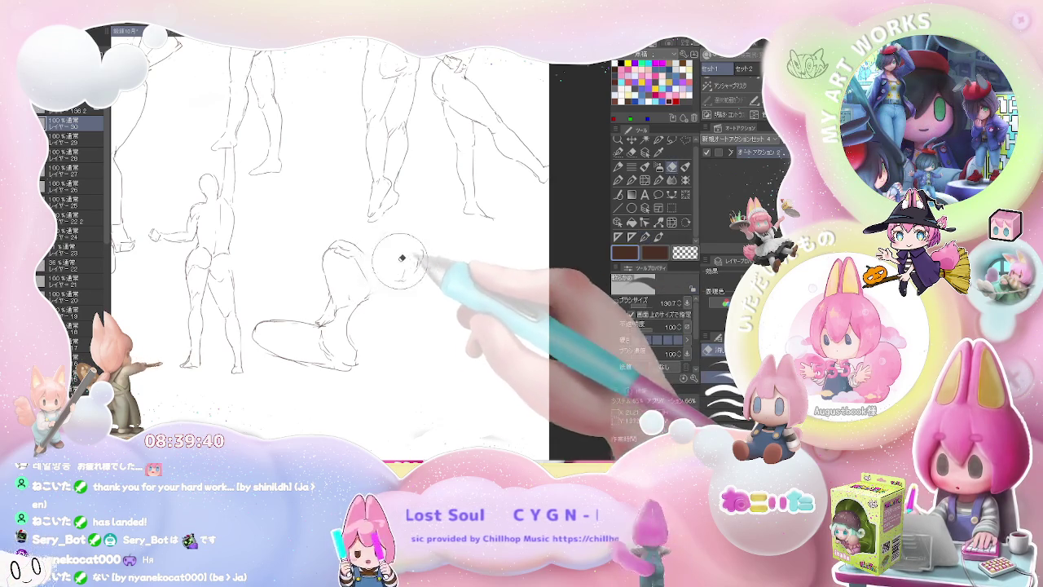
key("p")
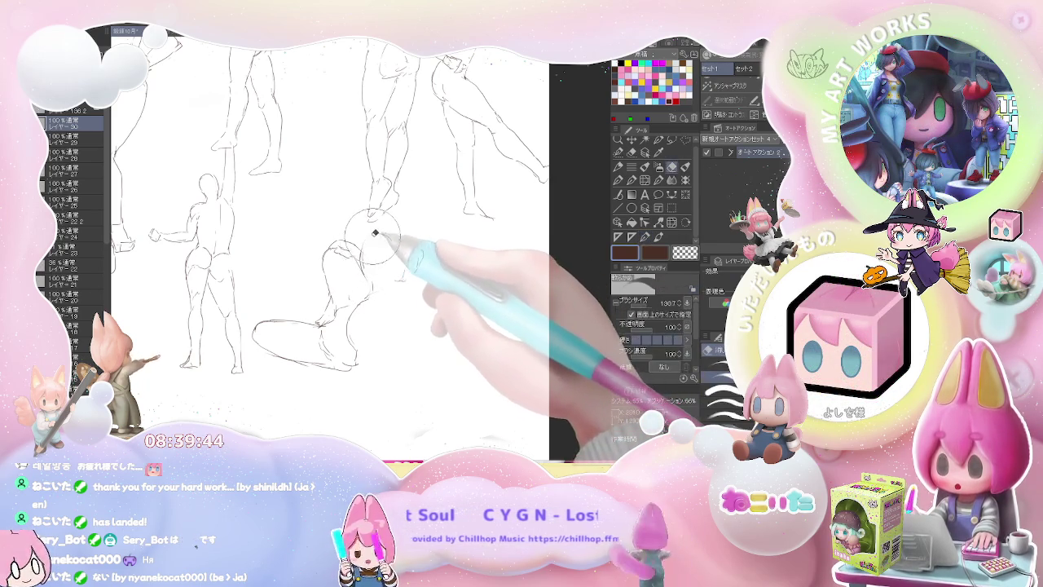
- Redraw the head outline, curve the back downward and sketch the bent leg and foot, then zoom out
mouse_move(373, 239)
left_mouse_down()
mouse_move(407, 243)
mouse_move(397, 230)
left_mouse_up()
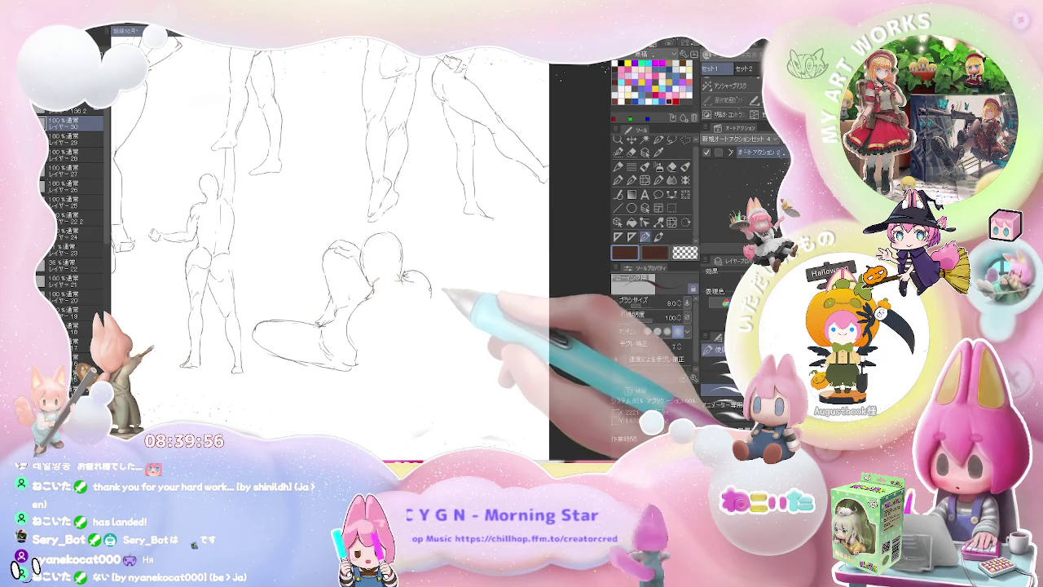
left_click_drag(431, 295, 402, 355)
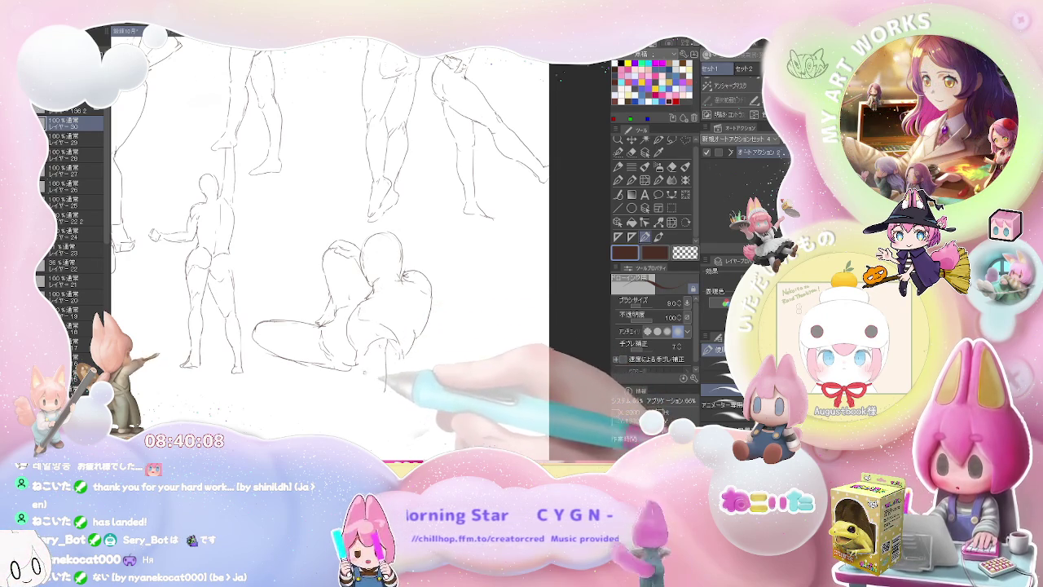
left_click_drag(383, 368, 378, 387)
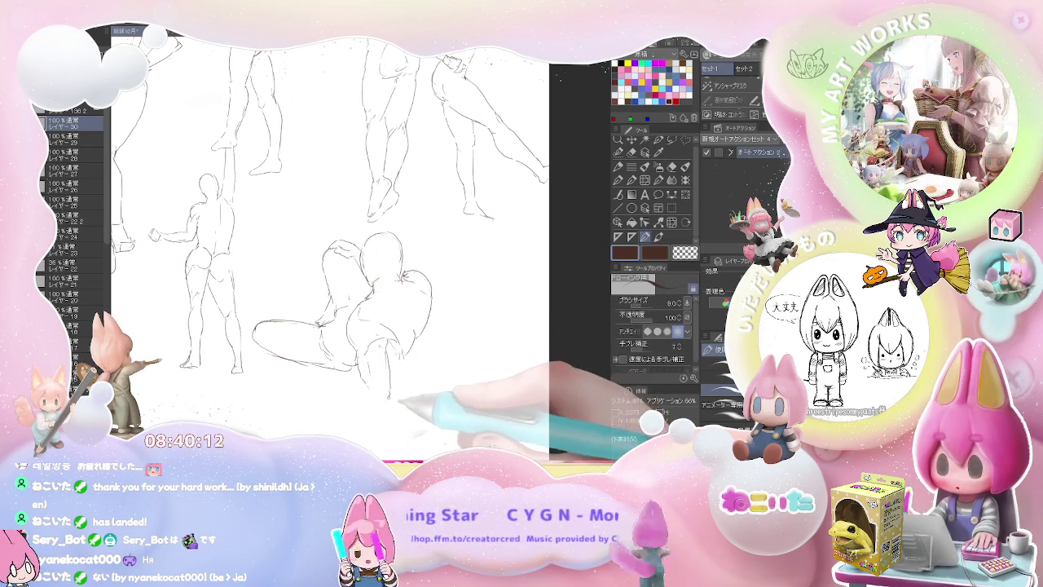
mouse_move(307, 387)
left_mouse_down()
mouse_move(293, 401)
mouse_move(382, 401)
left_mouse_up()
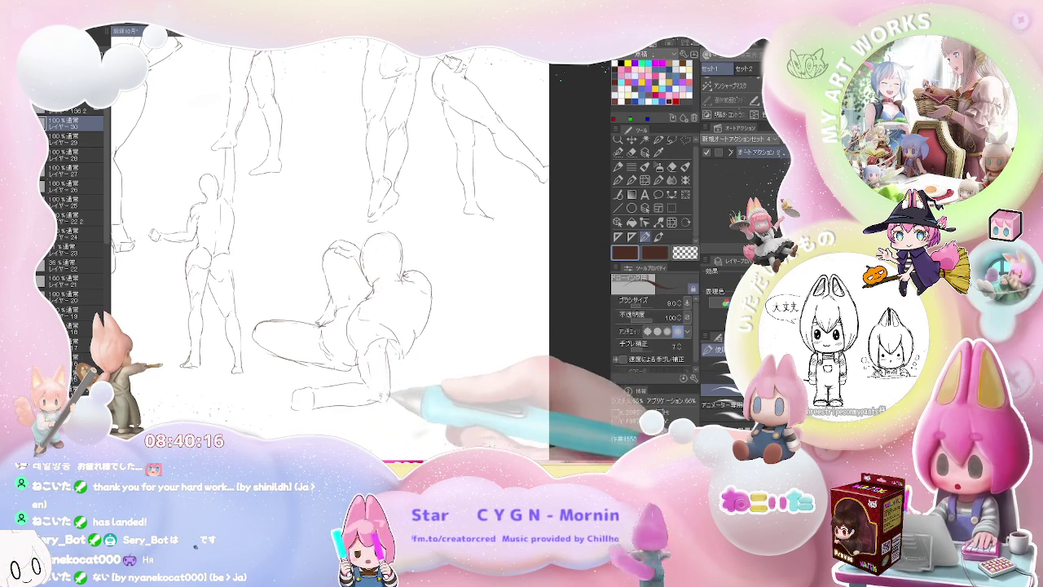
key("ctrl+minus")
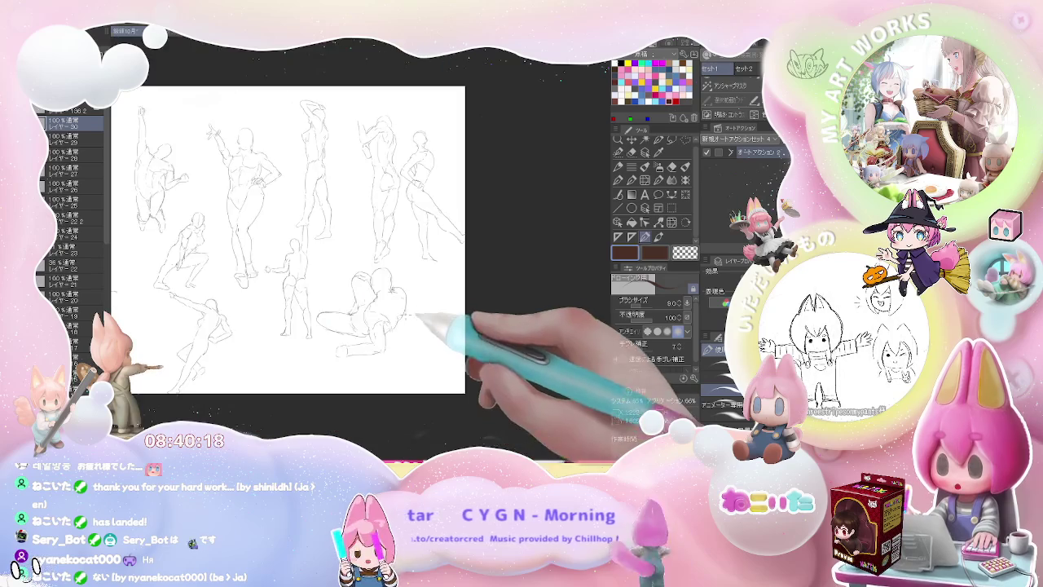
- Sketch the seated figure's torso to the hip, a leg, the raised arms and the head in the lower-left area
key("ctrl+minus")
key("ctrl+plus")
key("ctrl+plus")
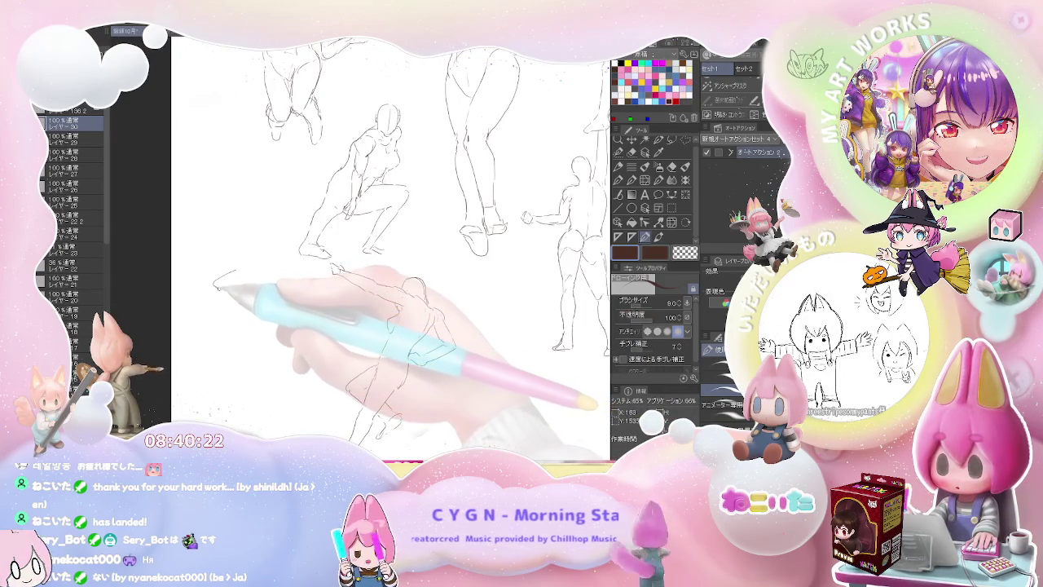
left_click_drag(236, 274, 249, 269)
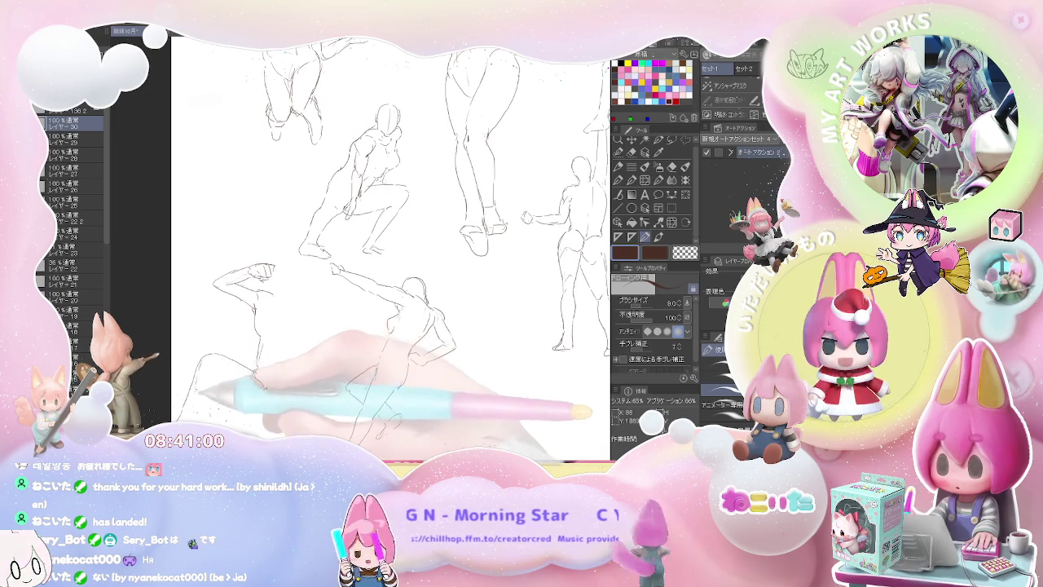
scroll(391, 244, "down", 2)
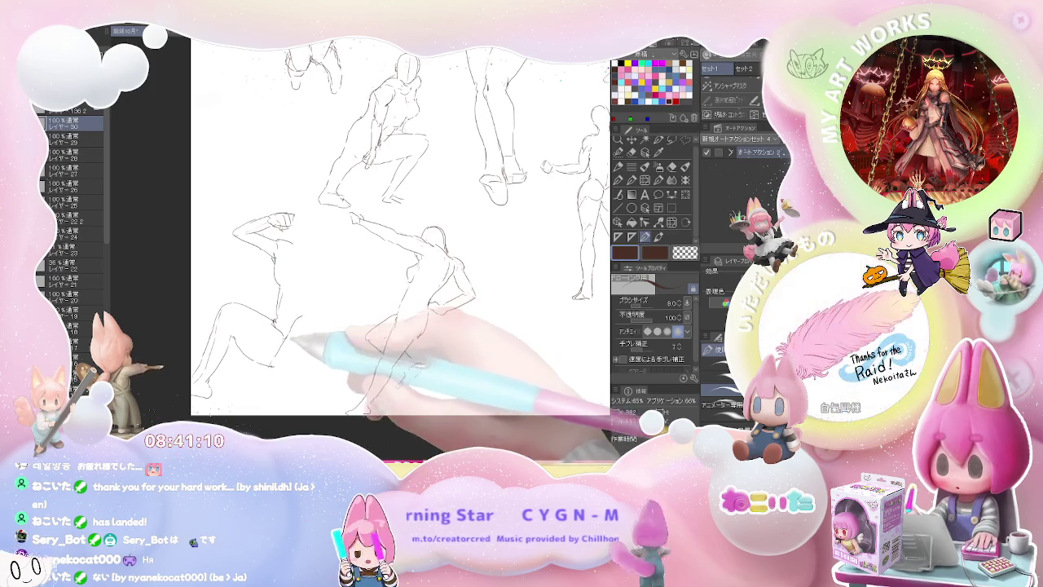
left_click_drag(301, 317, 265, 376)
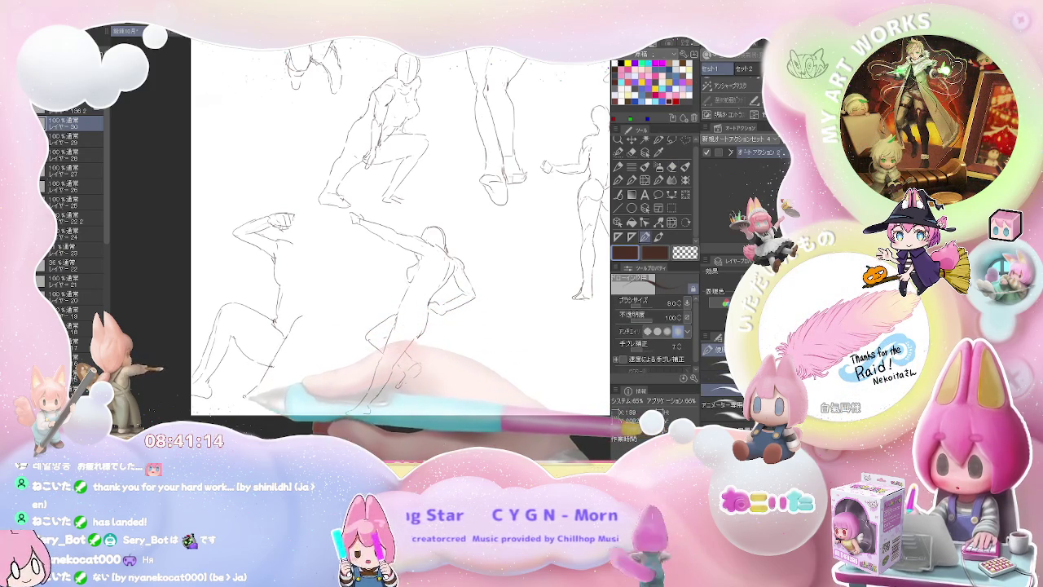
left_click_drag(265, 382, 245, 404)
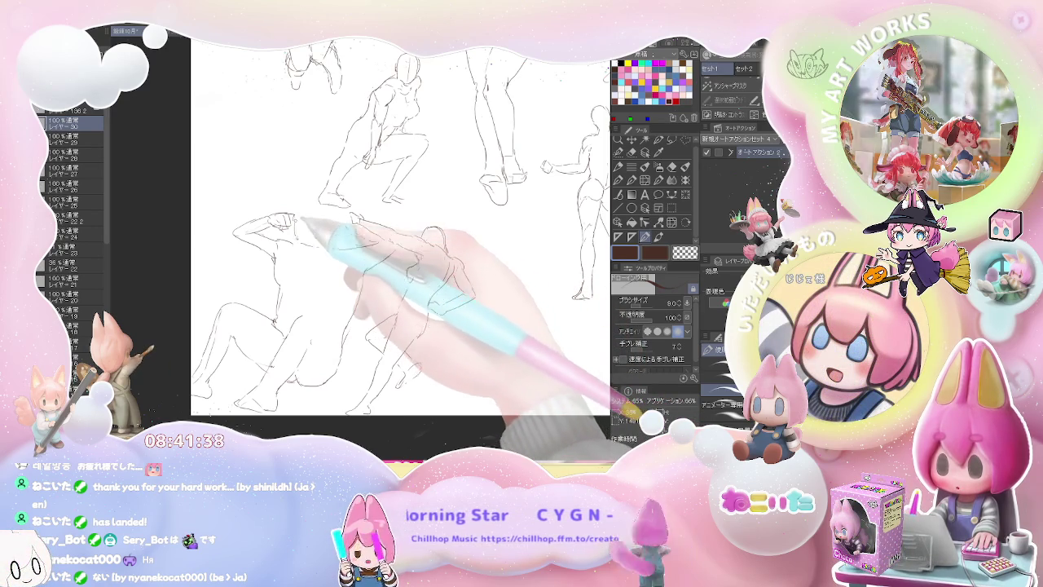
mouse_move(297, 216)
left_mouse_down()
mouse_move(330, 198)
mouse_move(375, 243)
left_mouse_up()
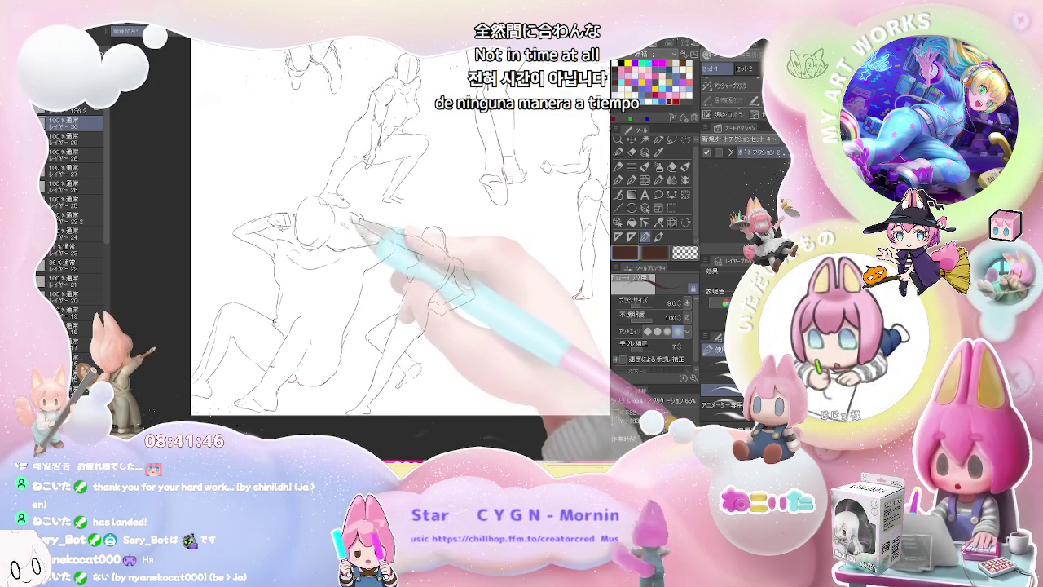
key("ctrl+minus")
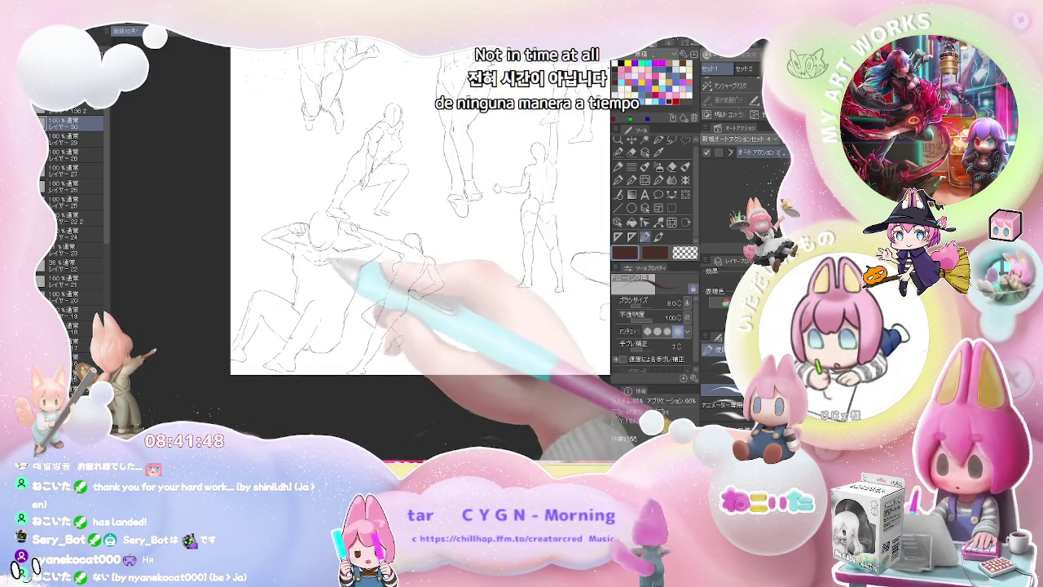
- Zoom out and pan to review the whole sketch sheet
key("ctrl+minus")
key("ctrl+minus")
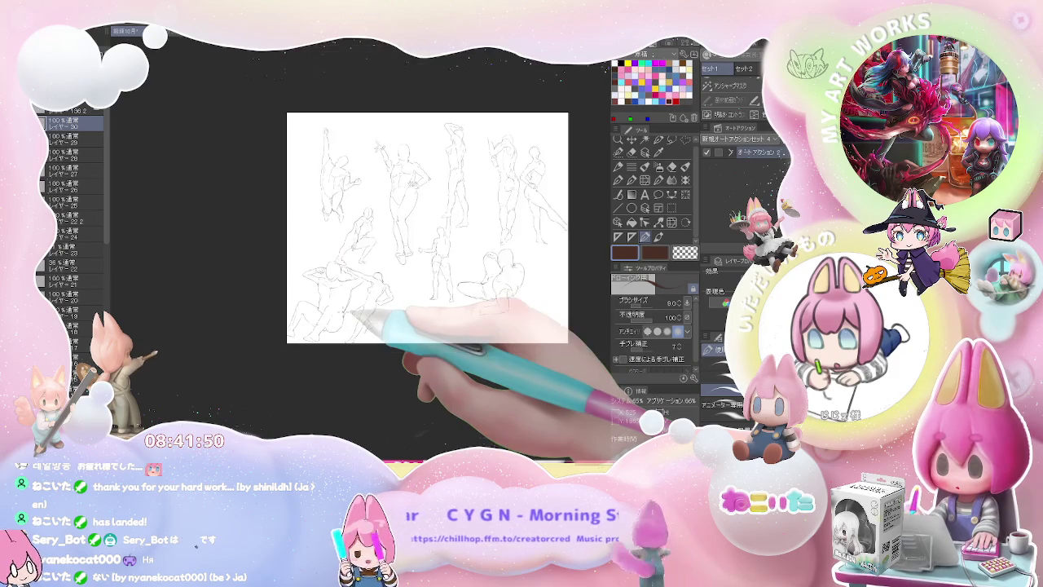
key("ctrl+plus")
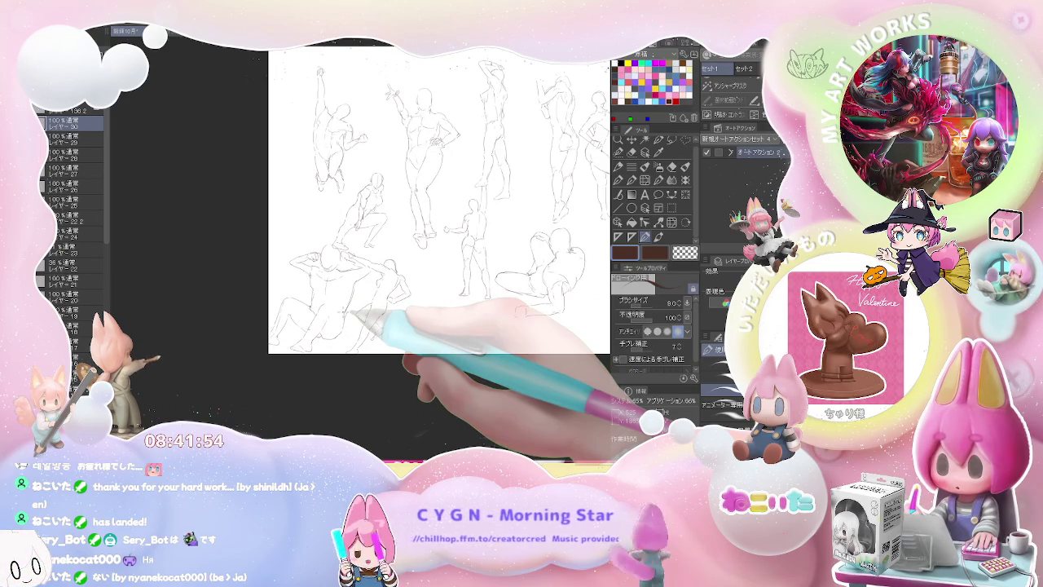
left_click_drag(465, 298, 291, 372)
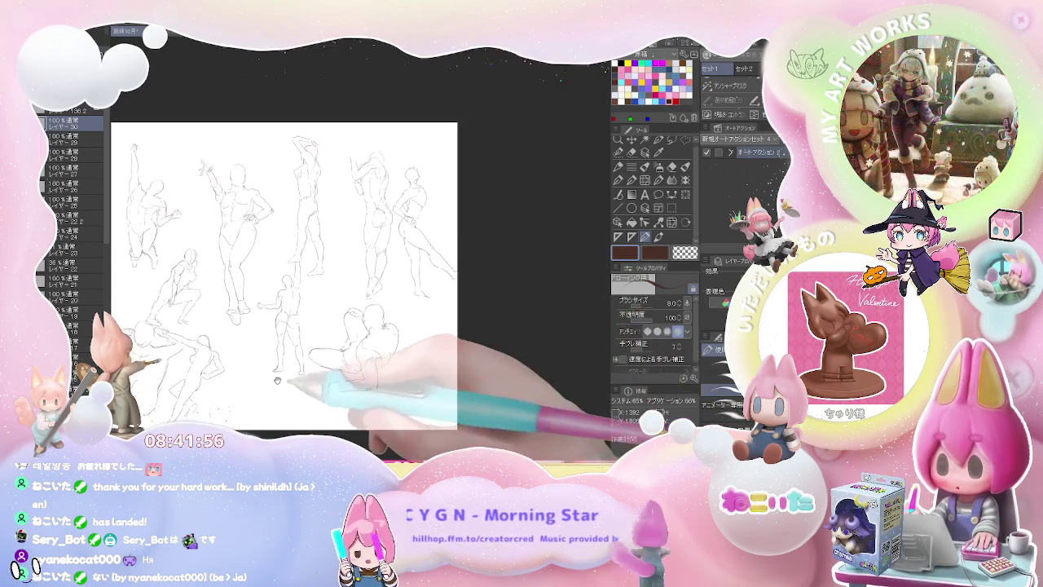
key("ctrl+minus")
key("ctrl+plus")
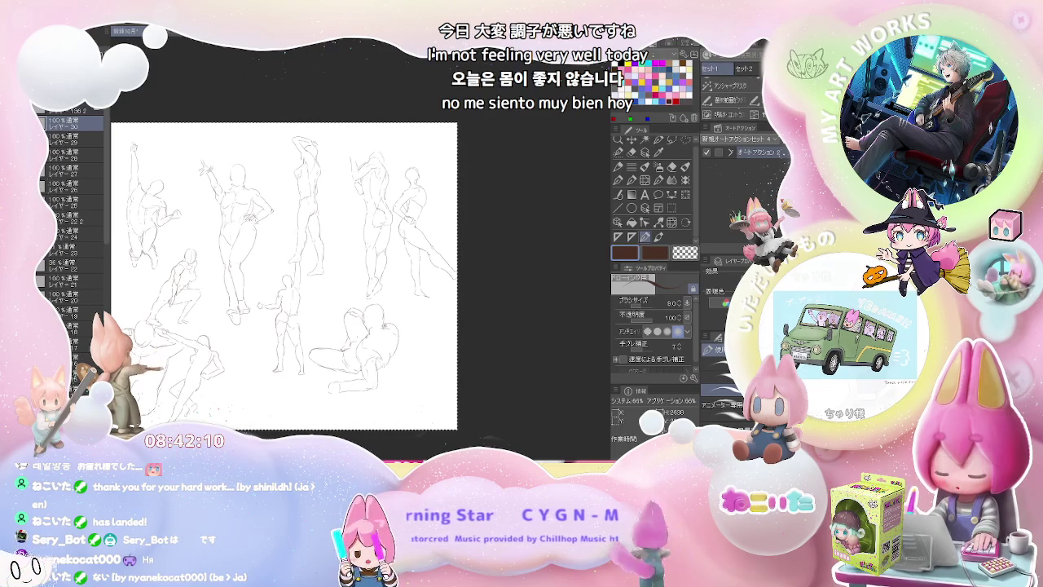
- Select a lower layer and make two hidden layers of blue figure sketches visible
left_click(71, 235)
left_click(46, 233)
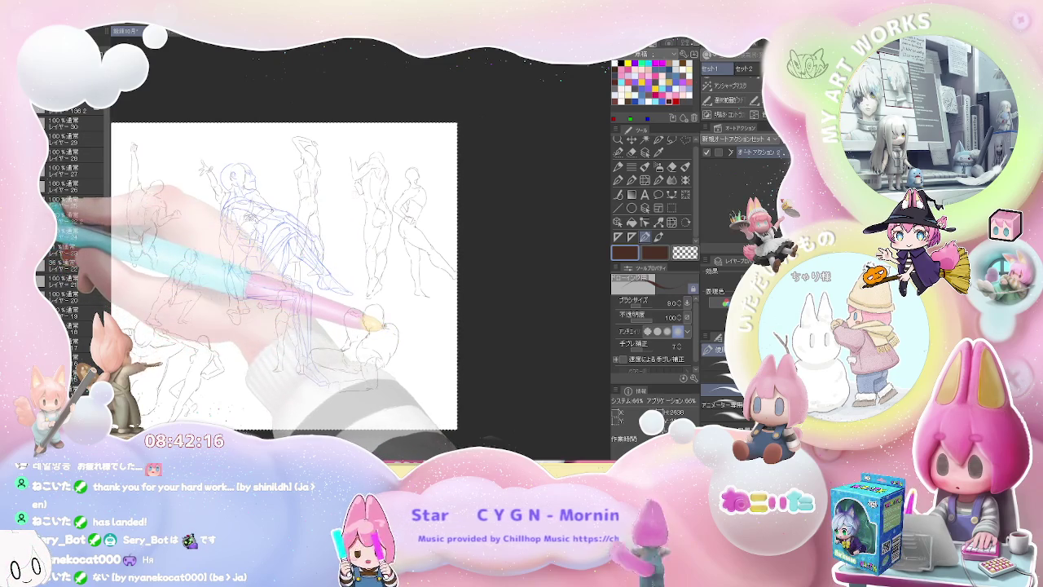
left_click(46, 220)
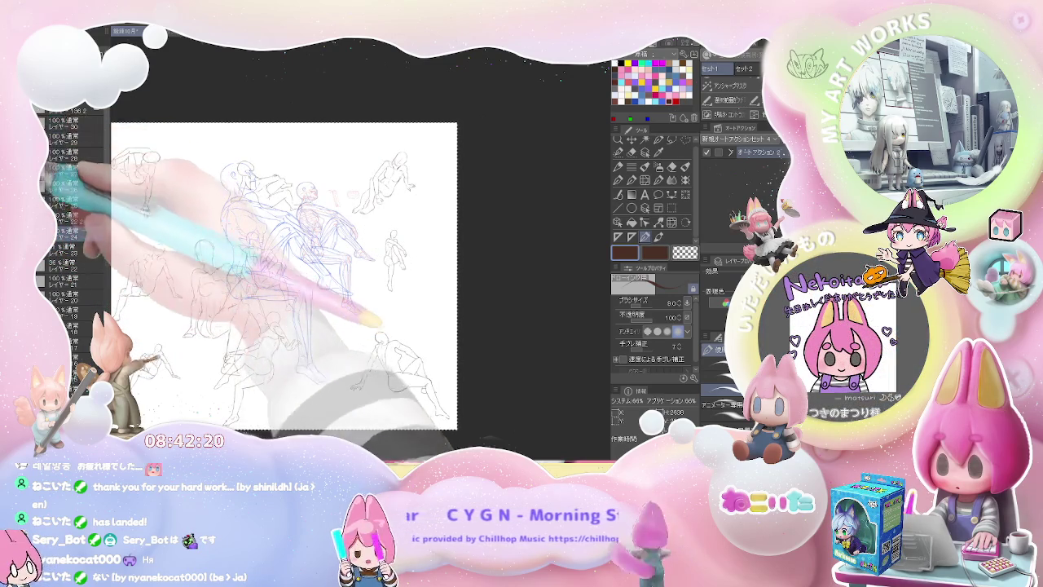
- Hide the dense background sketch layer, show the purple skeleton layer, and make layer 30 active
left_click(44, 210)
left_click(45, 232)
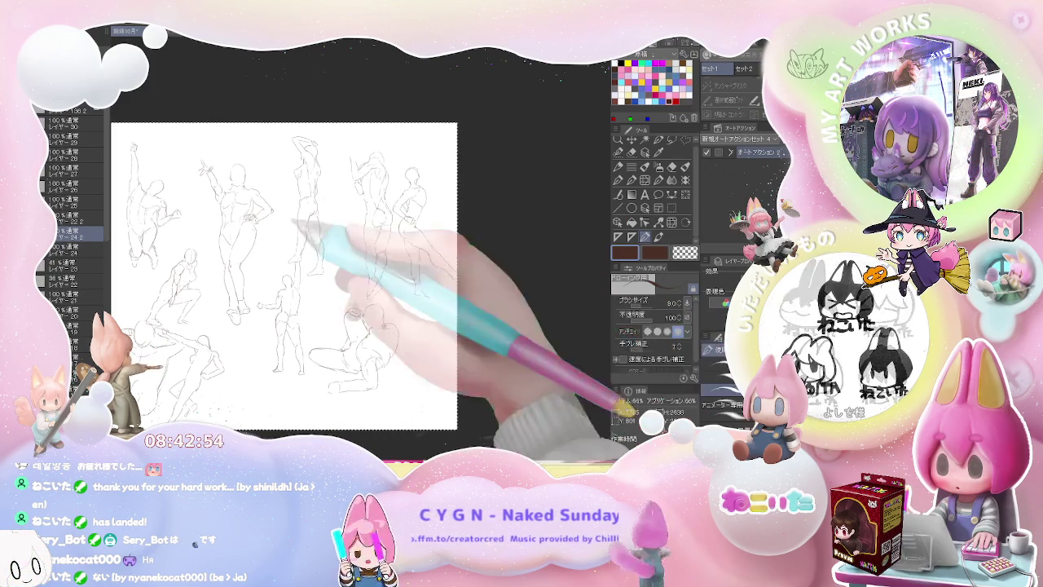
left_click(74, 123)
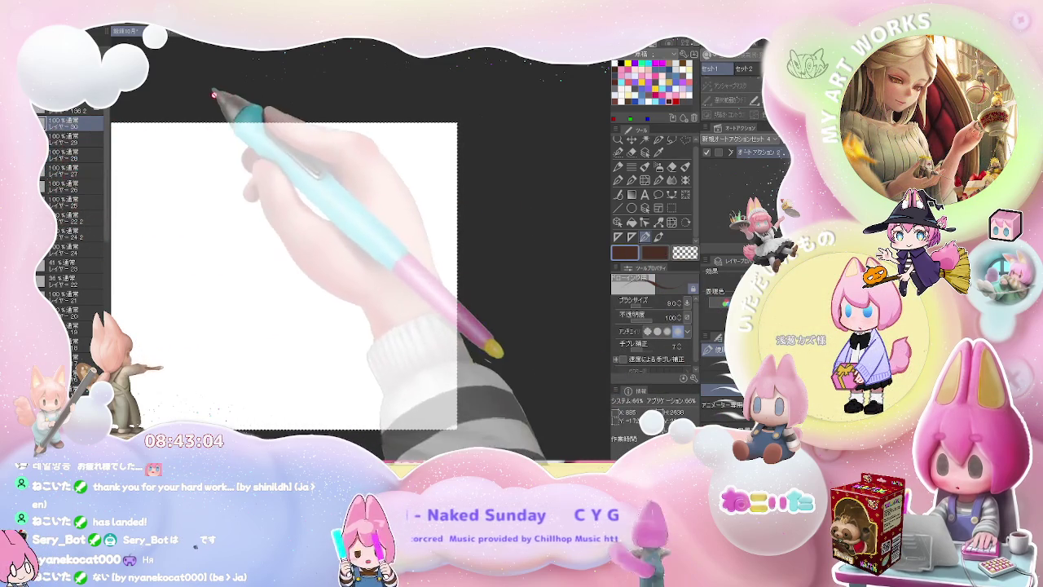
- Switch to the rectangular selection tool and scroll over the page
left_click(672, 207)
scroll(505, 193, "down", 2)
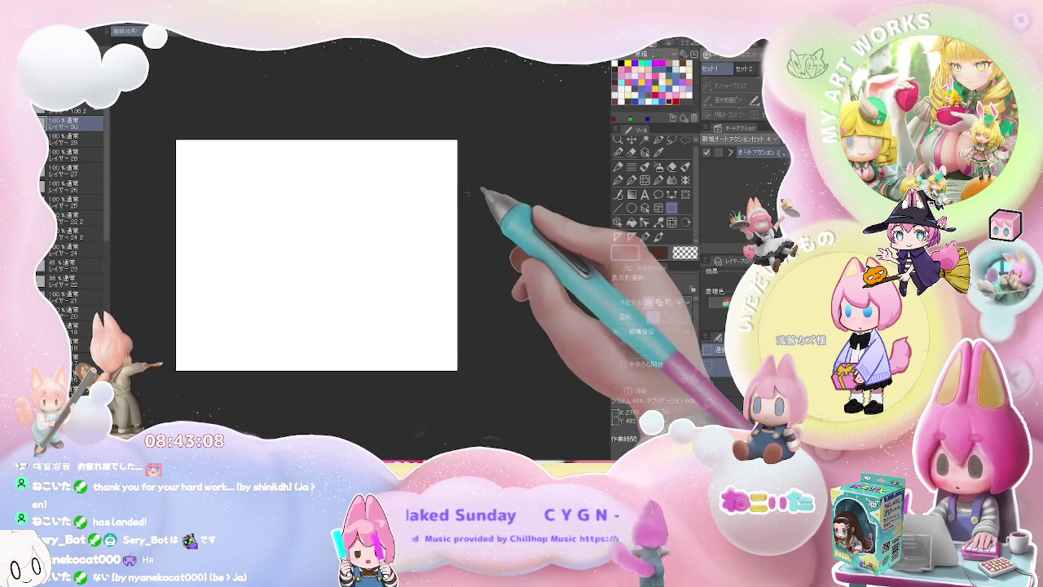
scroll(269, 222, "up", 3)
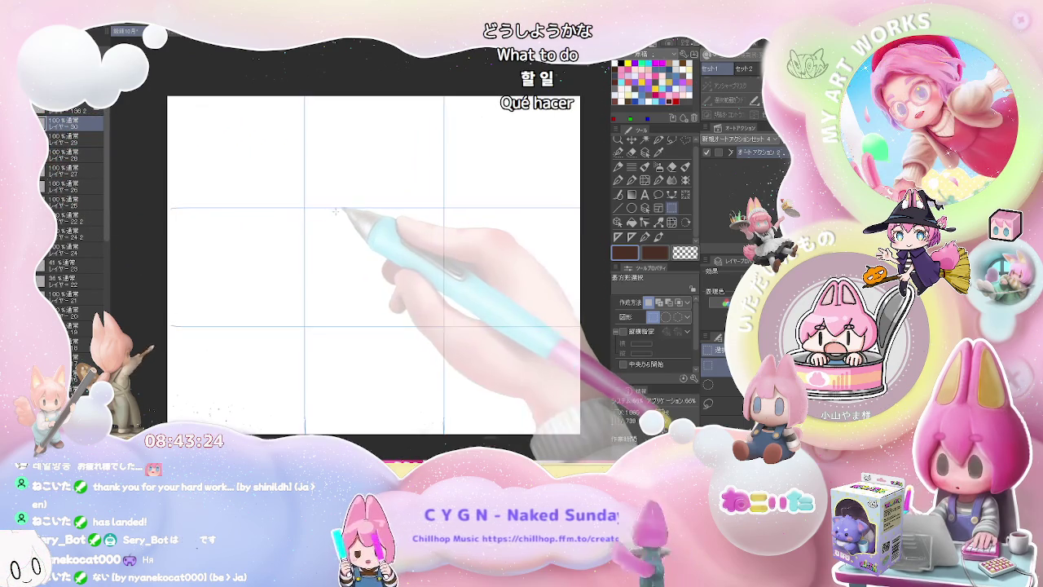
scroll(348, 217, "up", 3)
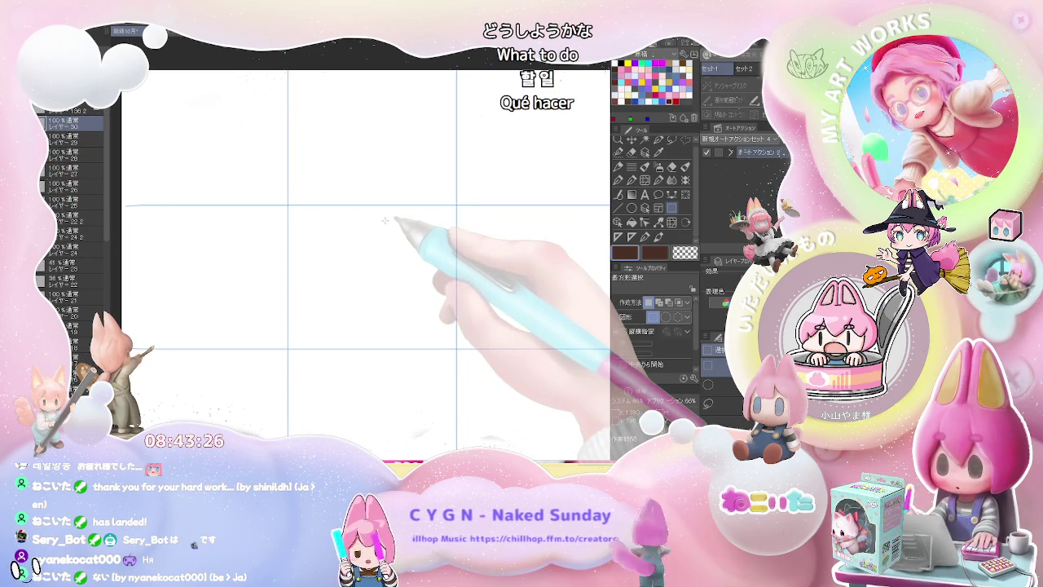
scroll(385, 220, "down", 1)
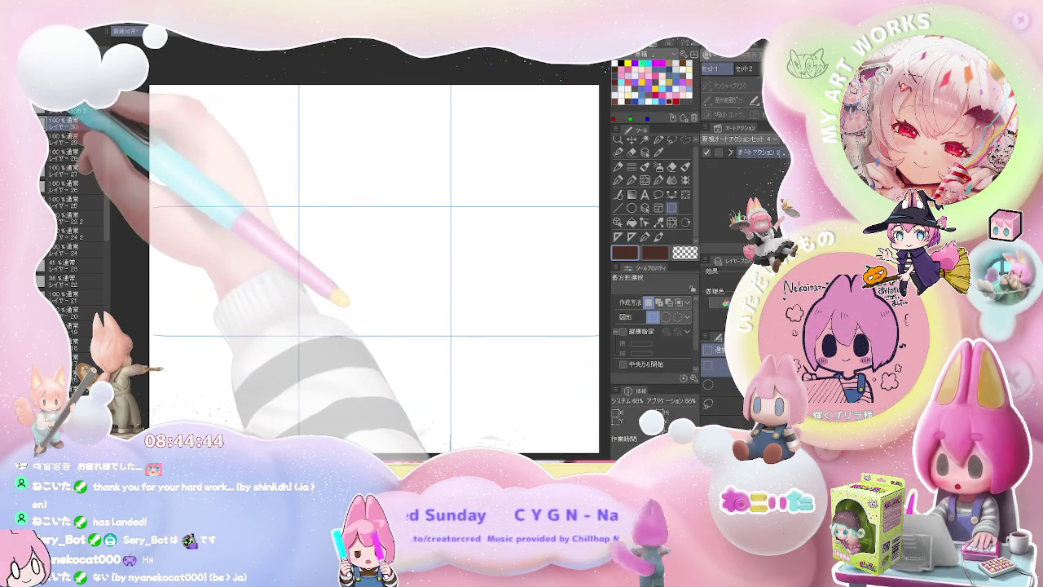
- Add a new layer, frame the empty panel, and draw the first curved pencil stroke
key("ctrl+shift+n")
scroll(196, 121, "up", 3)
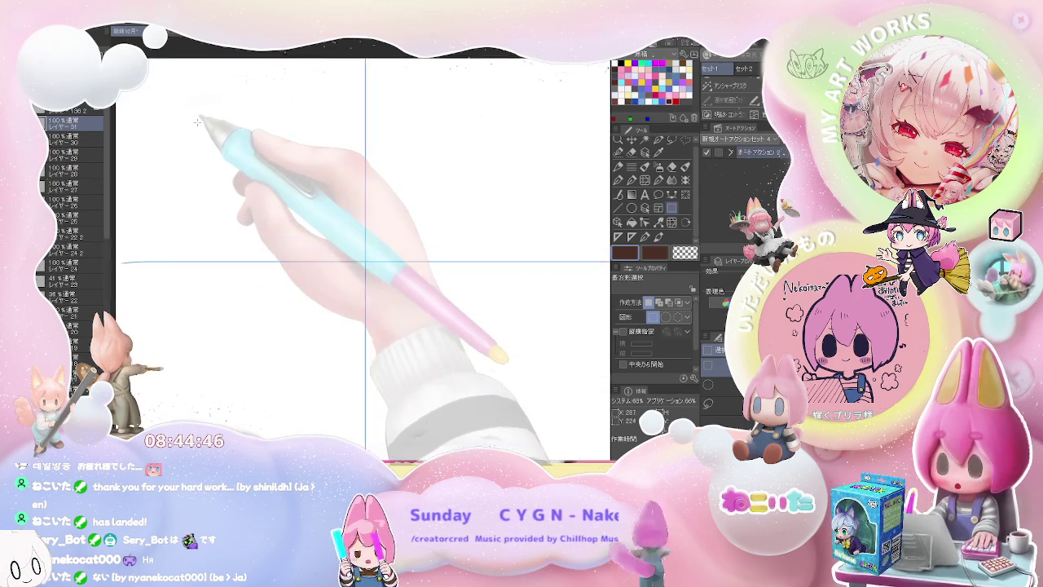
left_click_drag(293, 169, 406, 234)
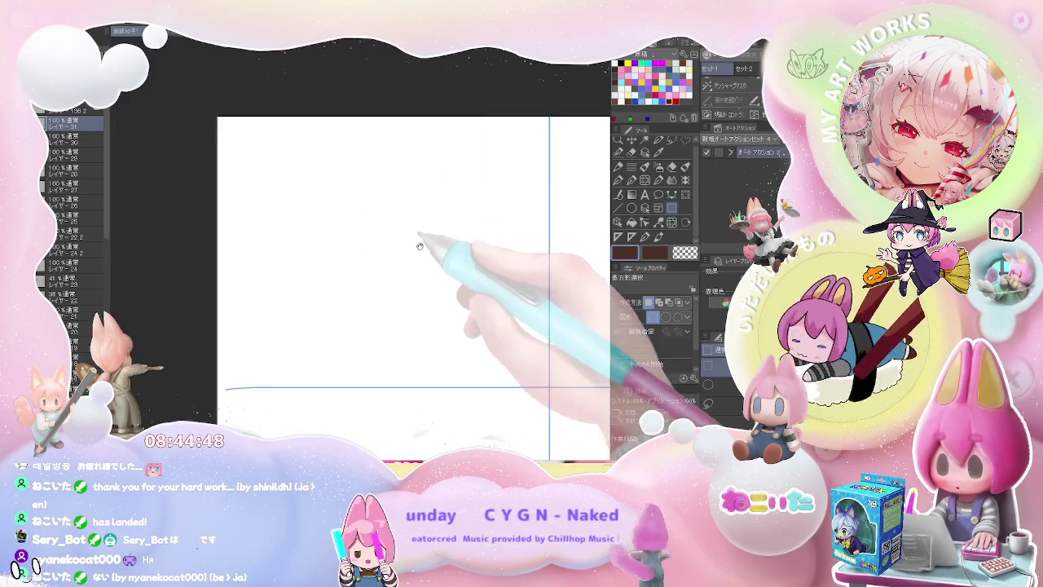
scroll(389, 253, "up", 1)
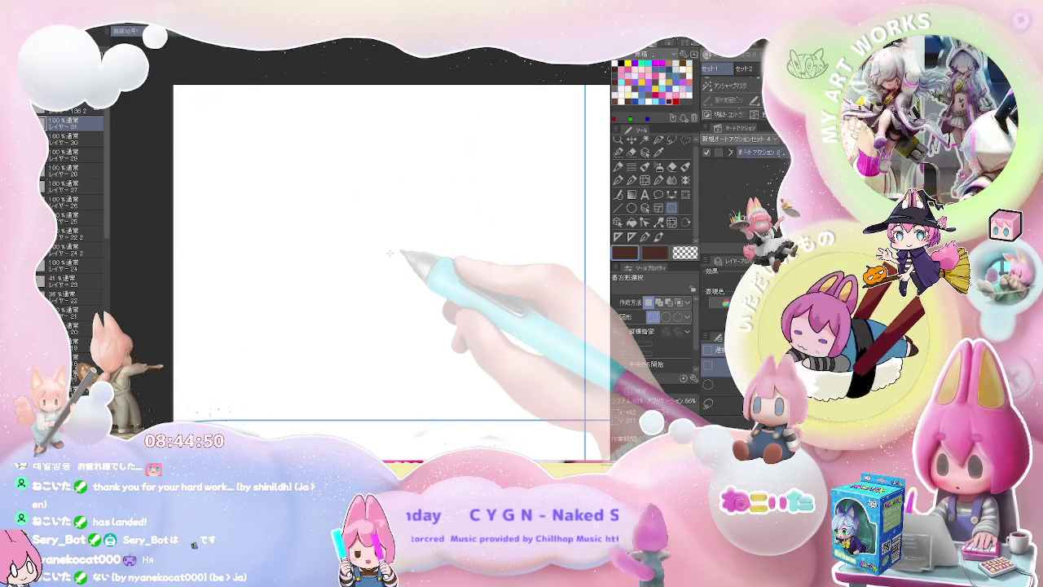
scroll(398, 254, "up", 1)
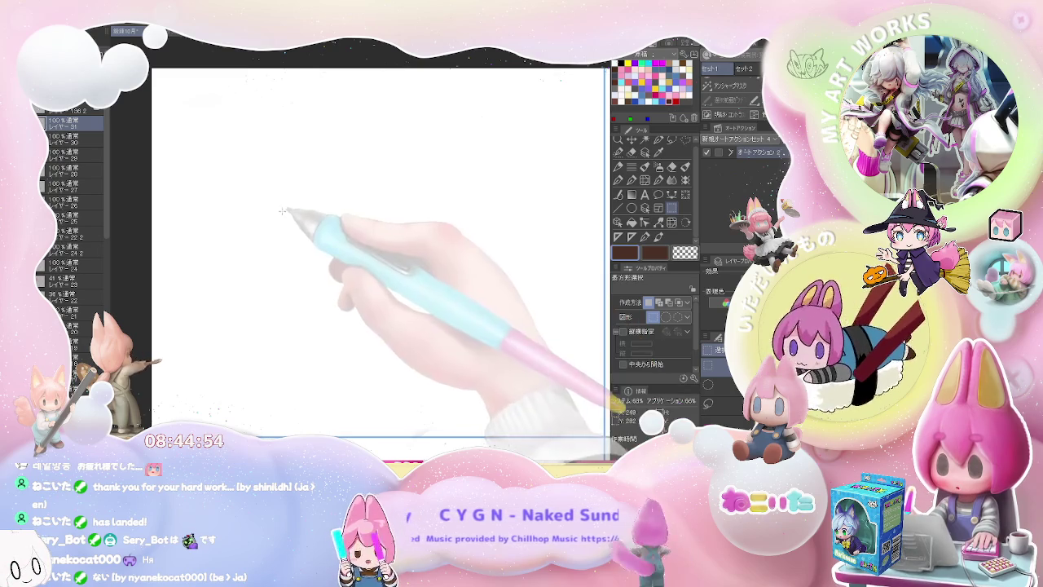
left_click_drag(304, 224, 273, 215)
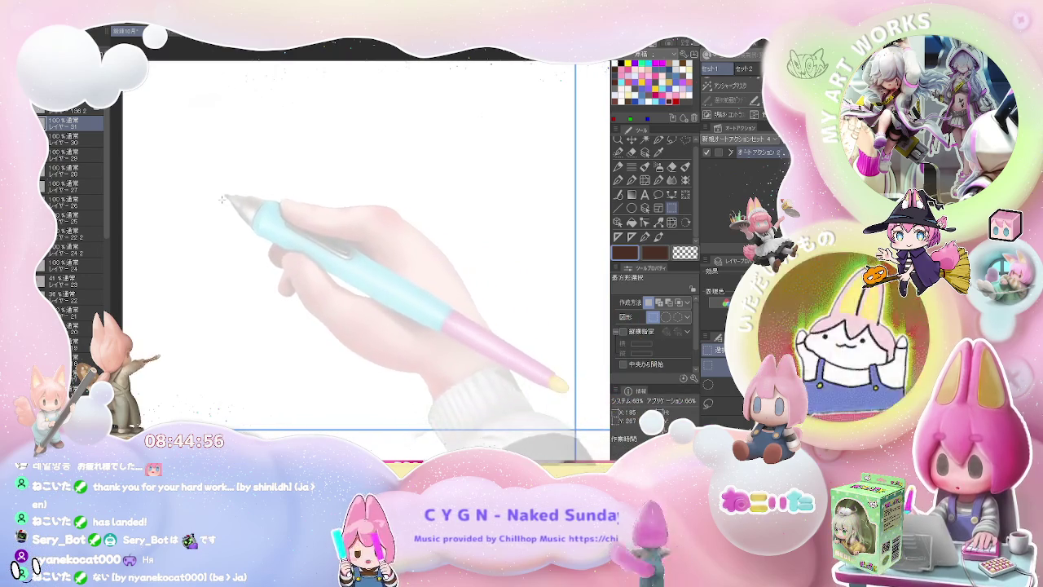
key("p")
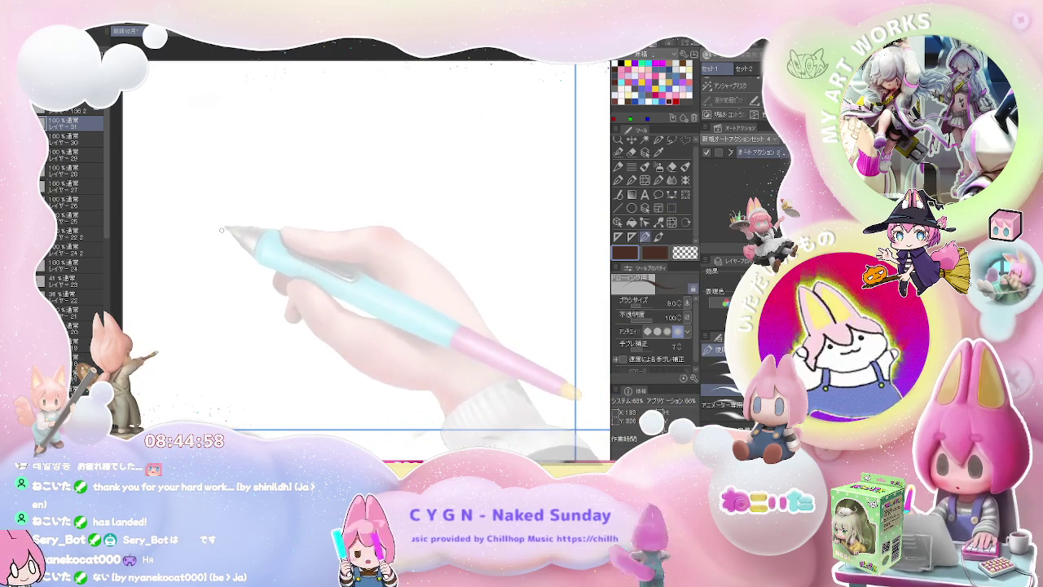
left_click_drag(216, 236, 267, 210)
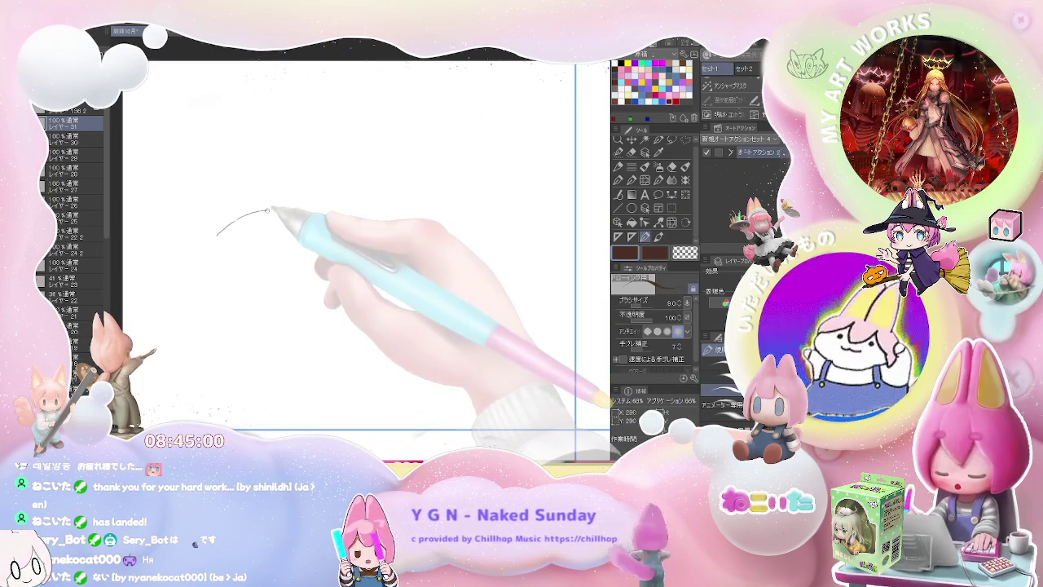
- Sketch the boxy hip, the raised leg with its foot, and a rounded form beside the hips
mouse_move(204, 237)
left_mouse_down()
mouse_move(207, 285)
mouse_move(285, 276)
left_mouse_up()
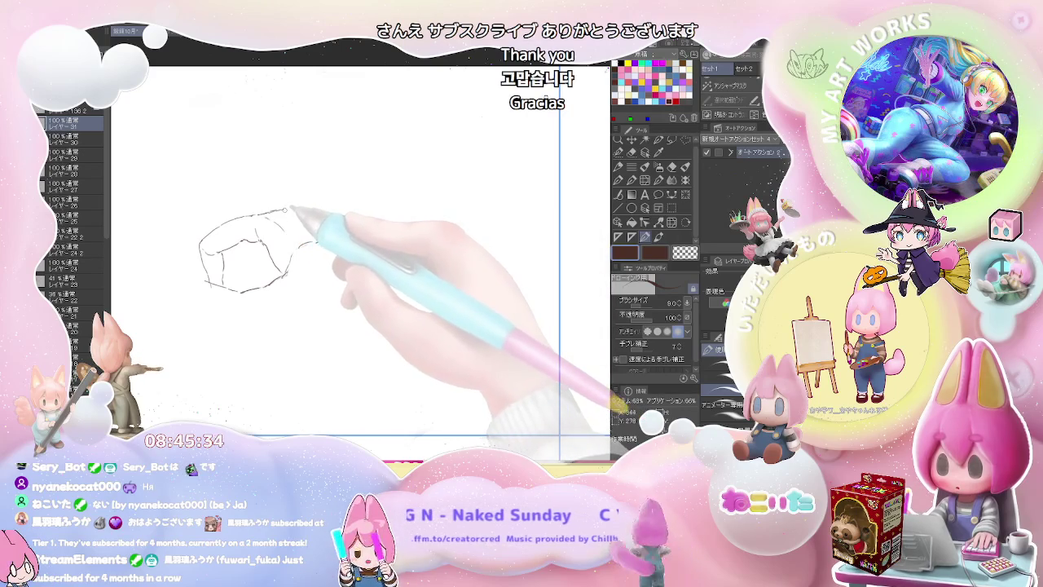
left_click_drag(287, 205, 295, 182)
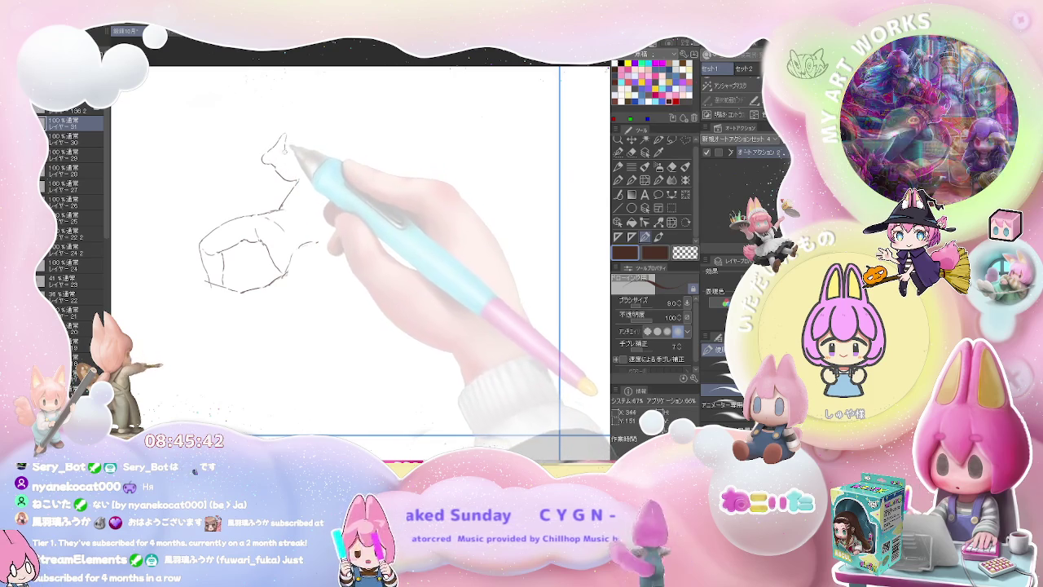
left_click_drag(290, 166, 286, 152)
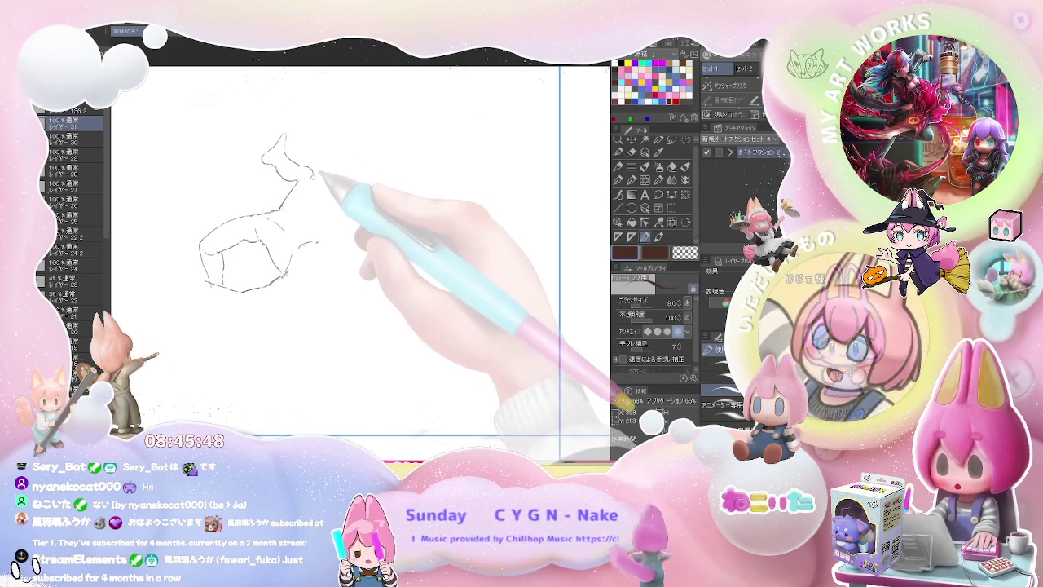
key("e")
key("p")
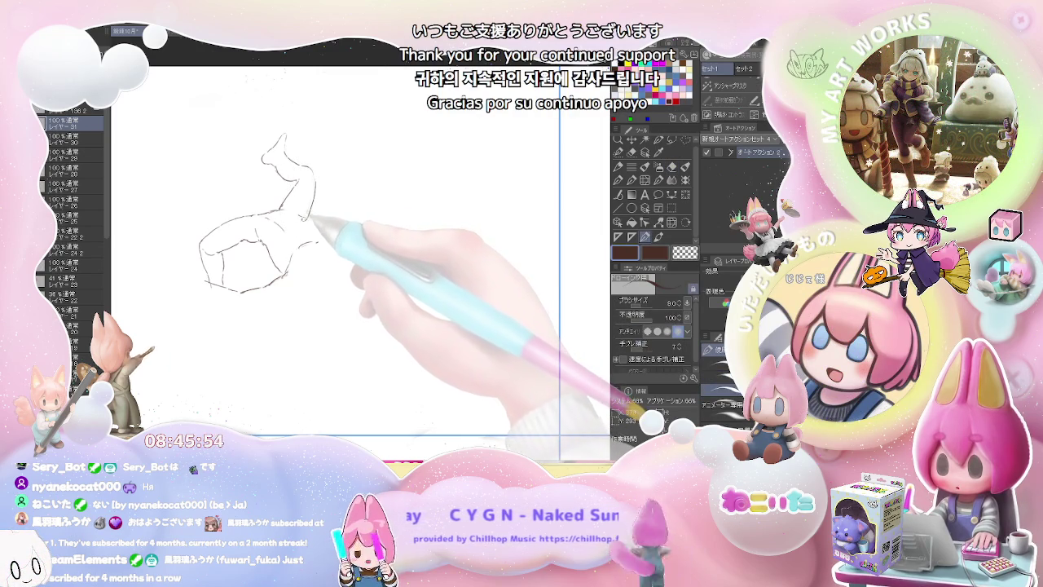
key("e")
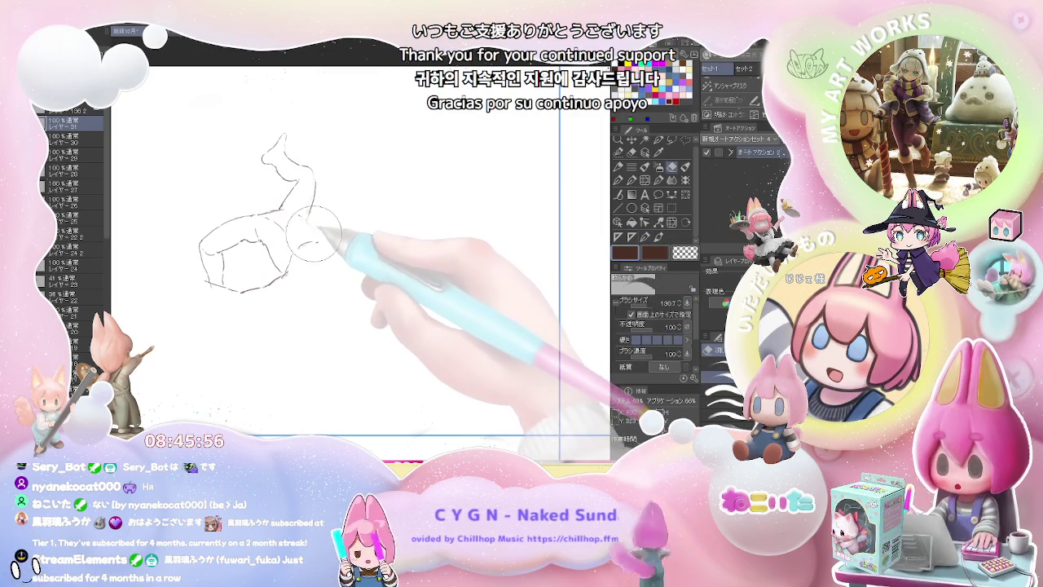
key("p")
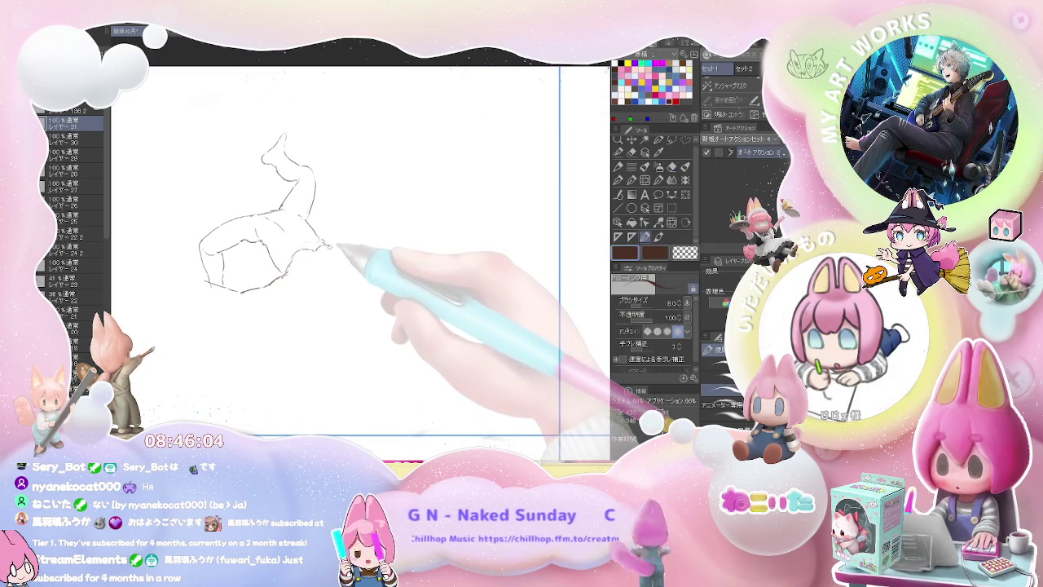
left_click_drag(332, 248, 347, 263)
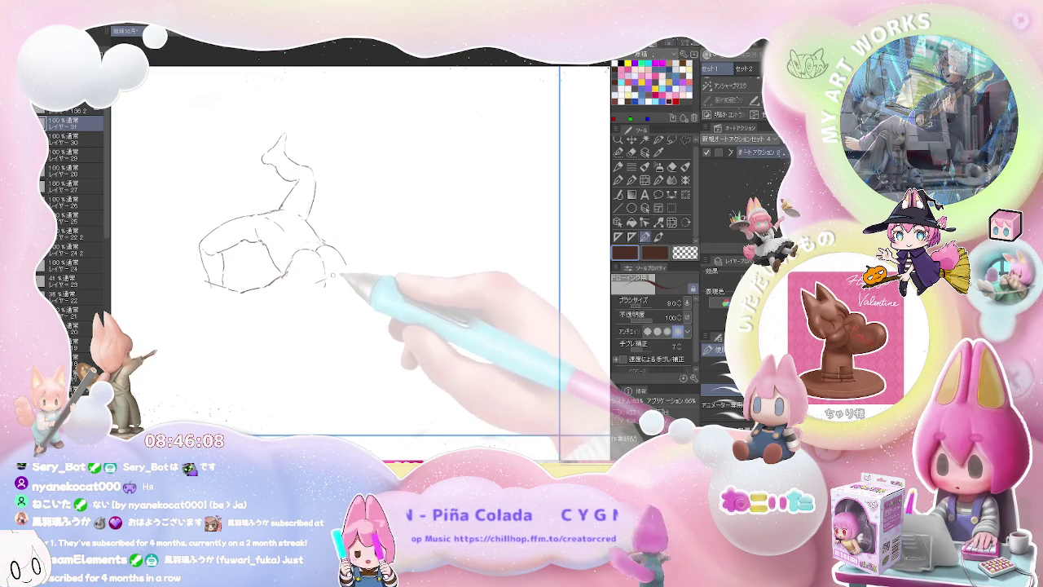
left_click_drag(311, 286, 349, 277)
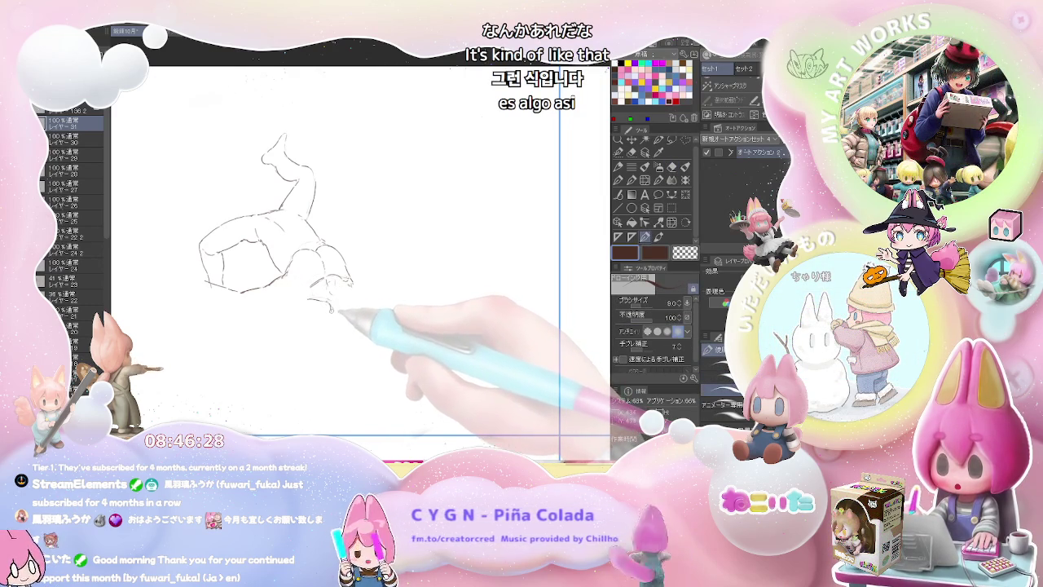
- Extend the lower body with curling strokes, recentre the view, and sketch the left hand and foot
left_click_drag(330, 310, 336, 324)
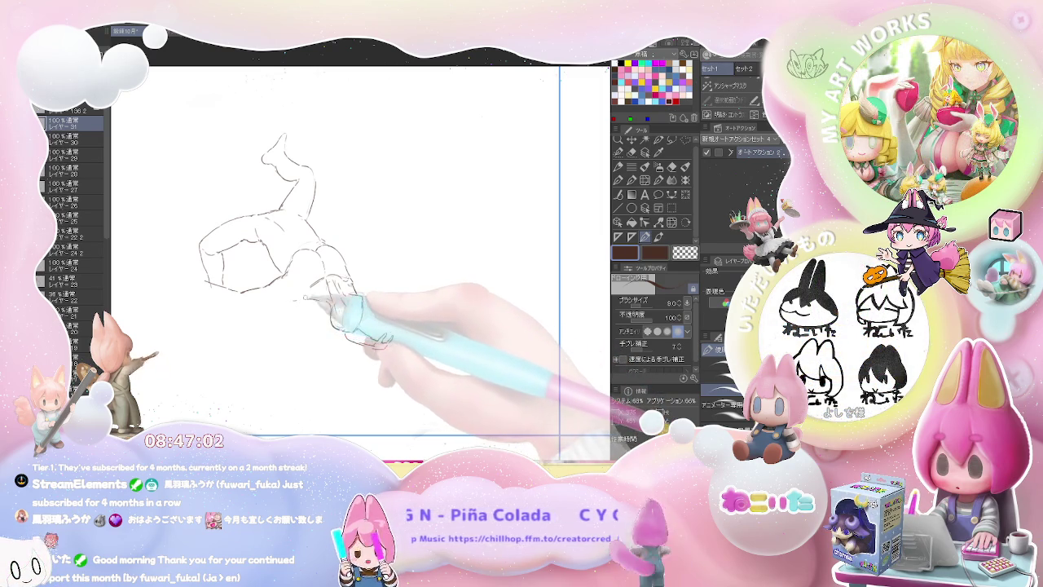
left_click_drag(303, 298, 309, 299)
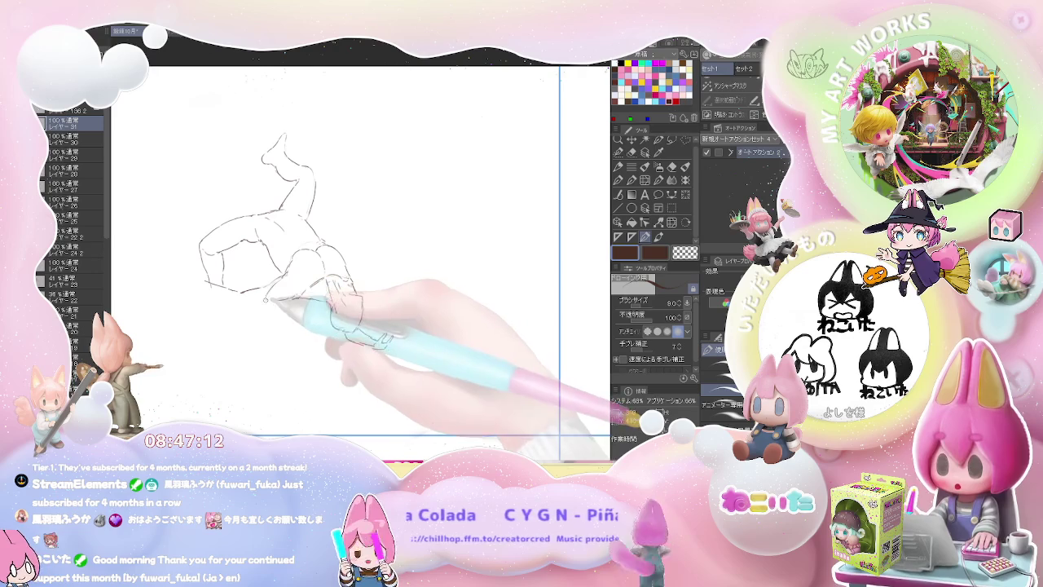
left_click_drag(243, 302, 276, 303)
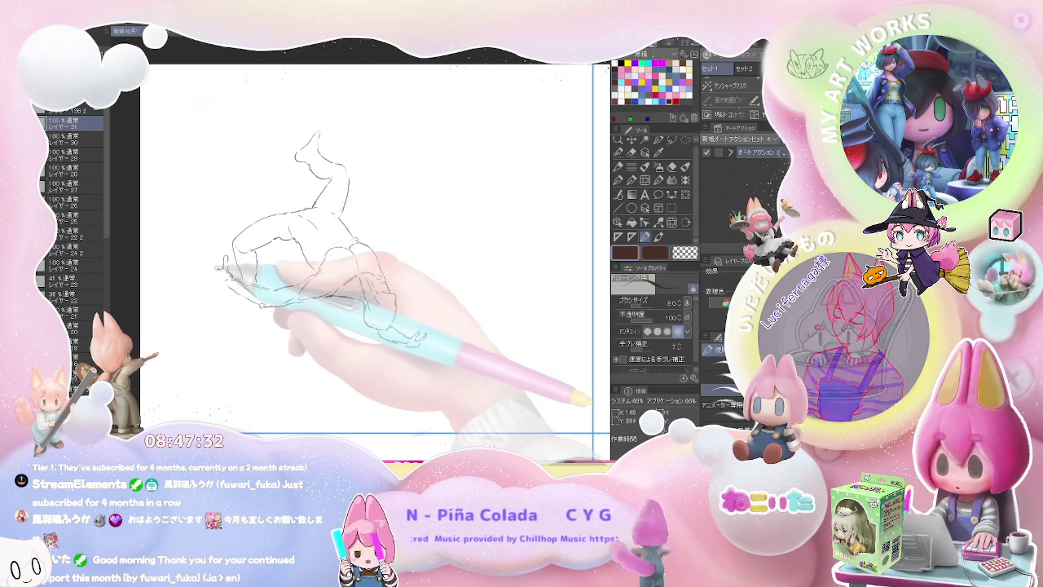
key("e")
key("p")
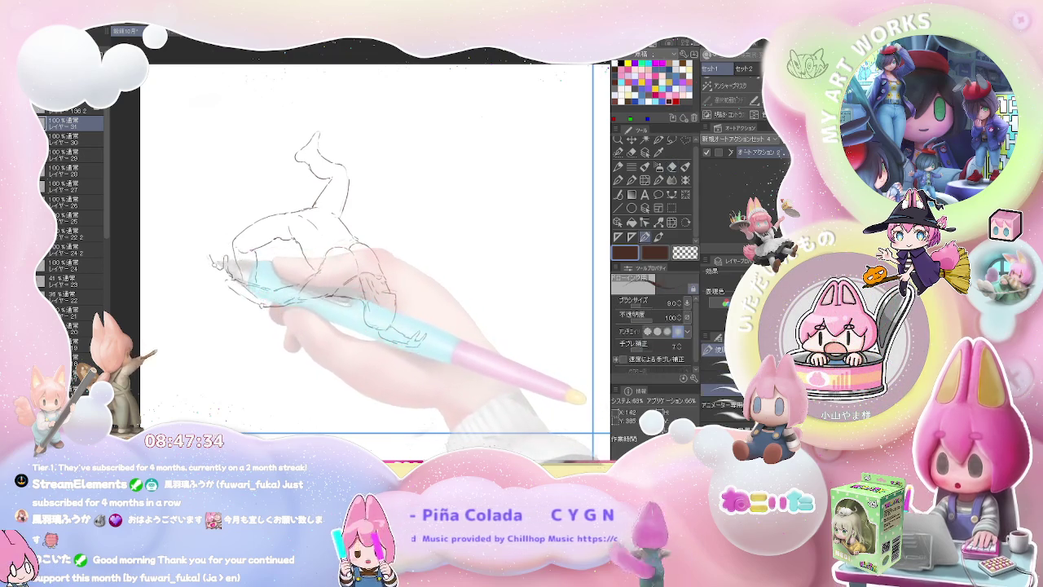
left_click_drag(213, 259, 248, 299)
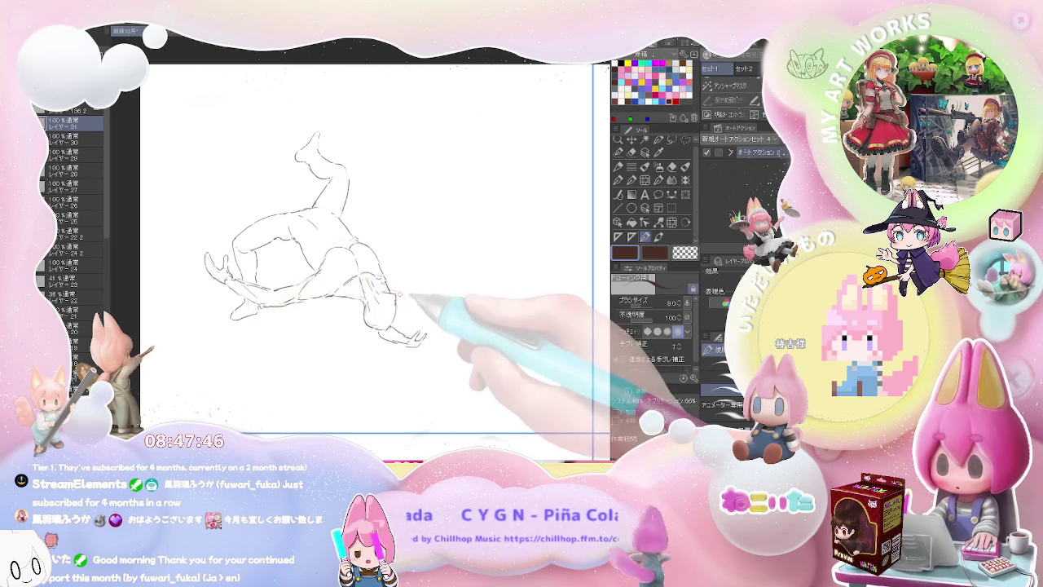
- Zoom and scroll to frame the whole sprawling figure
key("ctrl+minus")
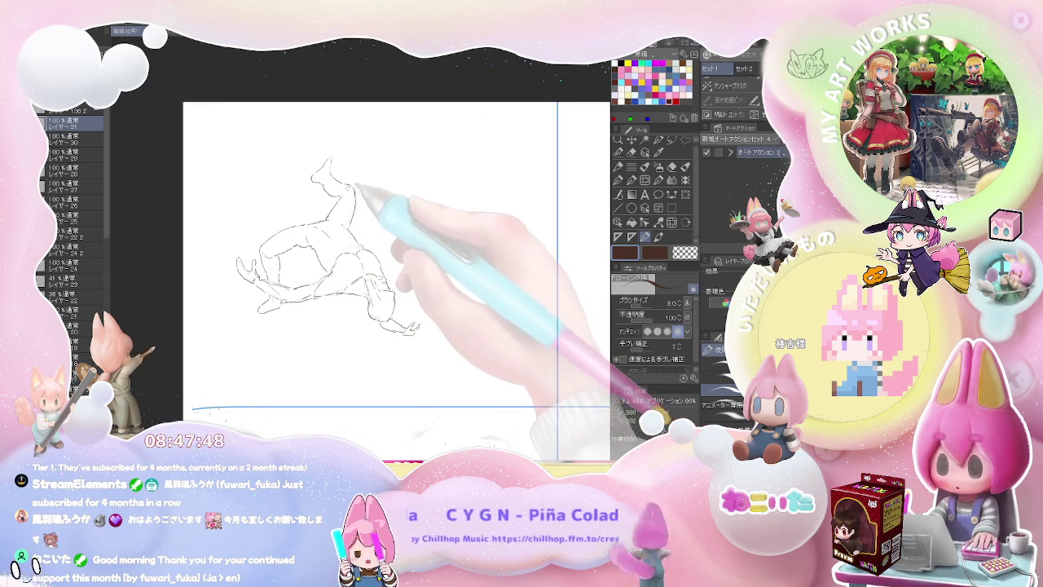
key("ctrl+plus")
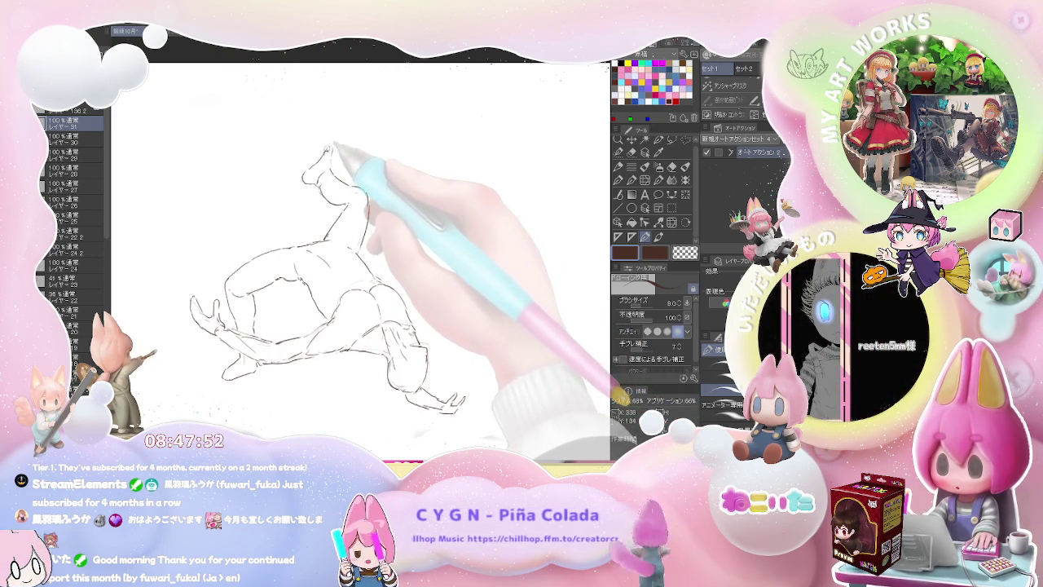
key("ctrl+minus")
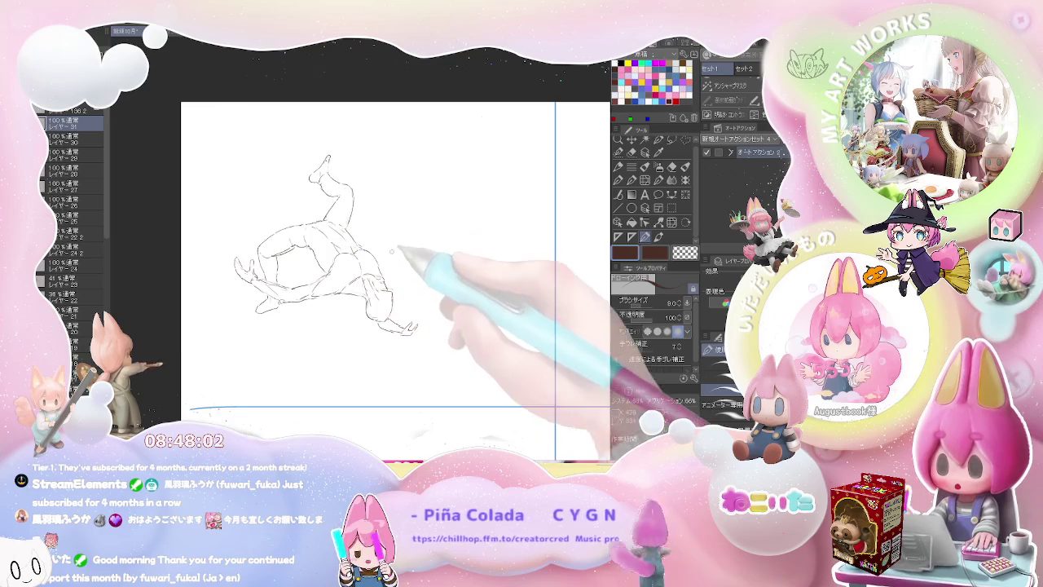
scroll(415, 260, "down", 1)
scroll(412, 289, "up", 2)
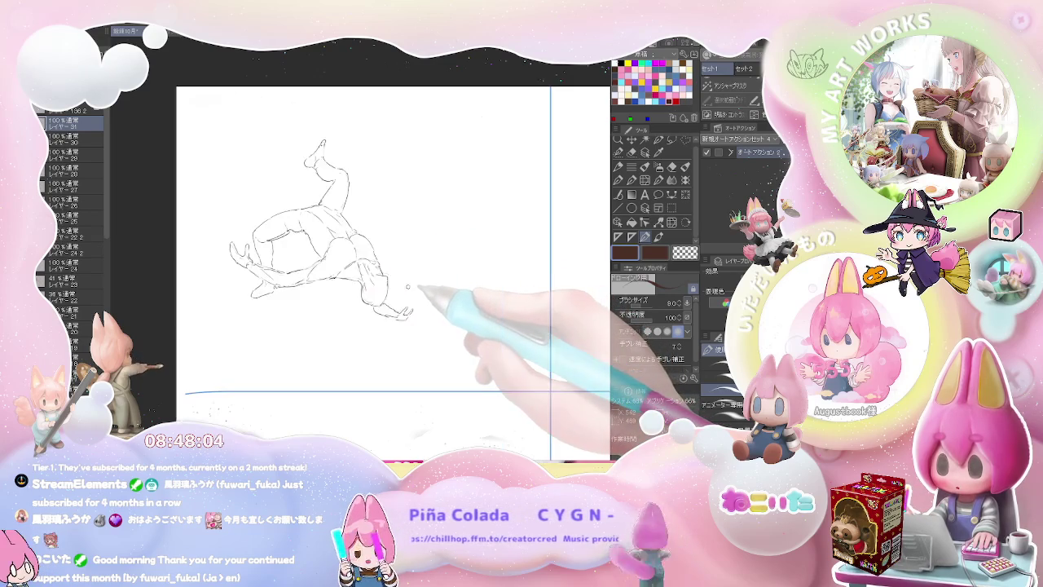
scroll(391, 310, "up", 2)
- Erase the head circle lines and zoom out to bring the neighbouring panels into view
key("e")
key("p")
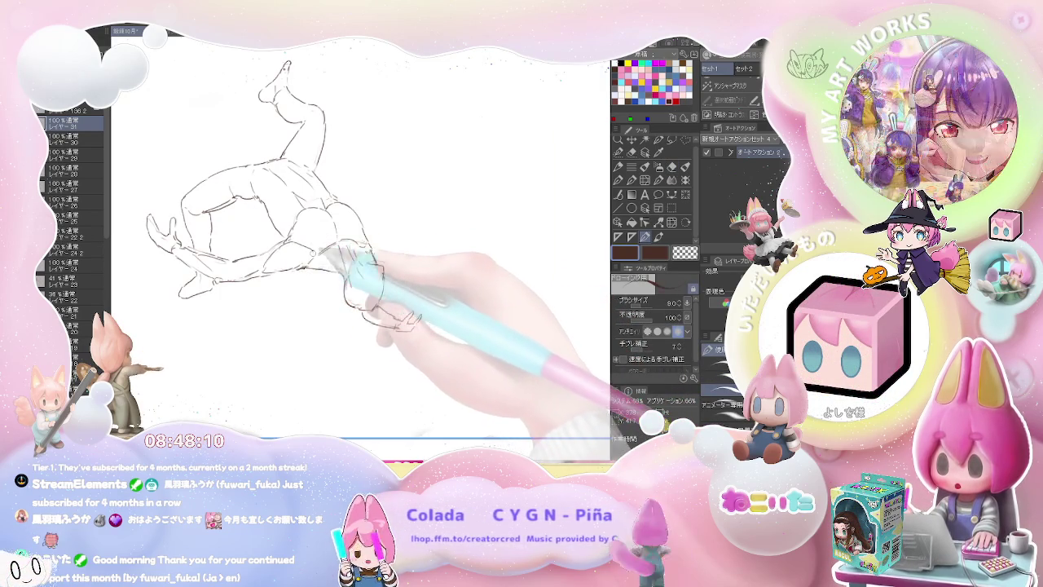
key("e")
key("p")
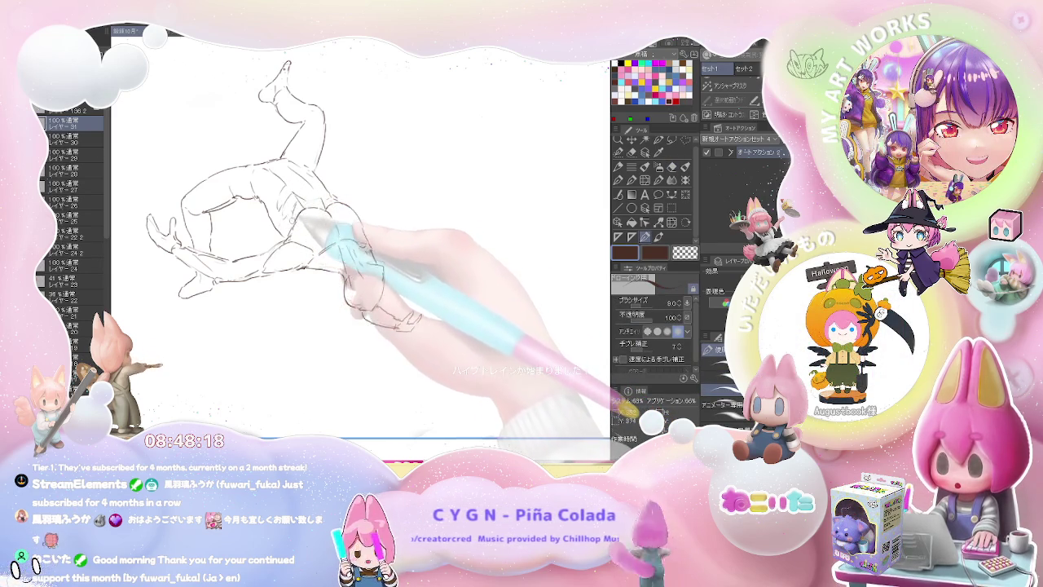
key("e")
left_click_drag(303, 205, 277, 208)
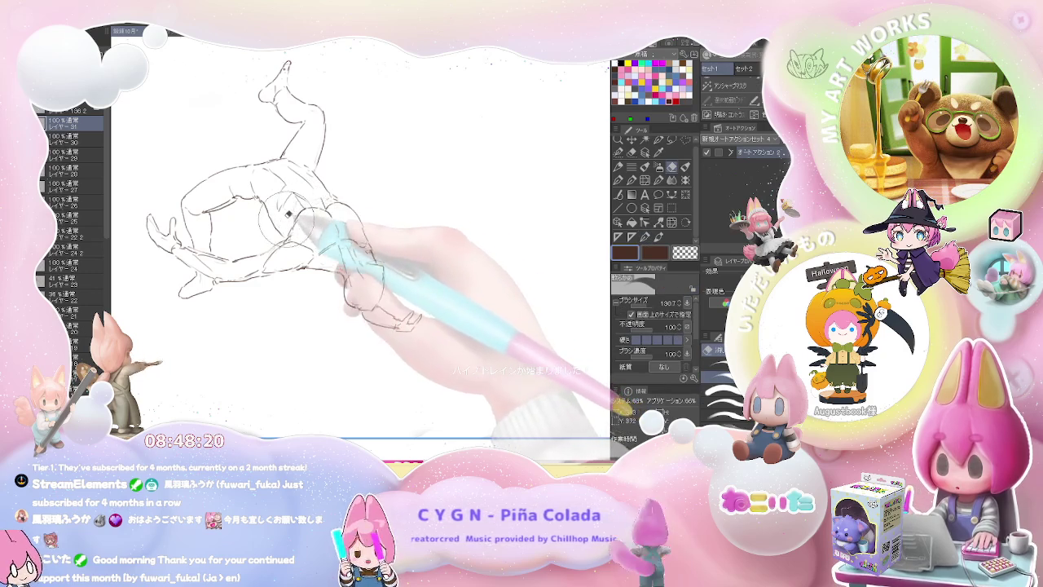
key("p")
key("ctrl+minus")
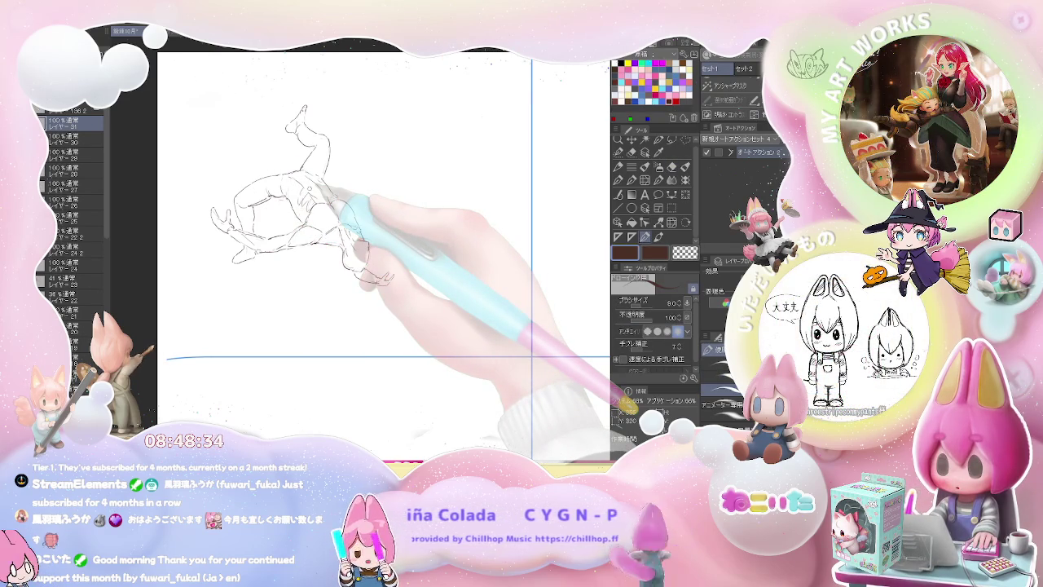
scroll(322, 184, "down", 3)
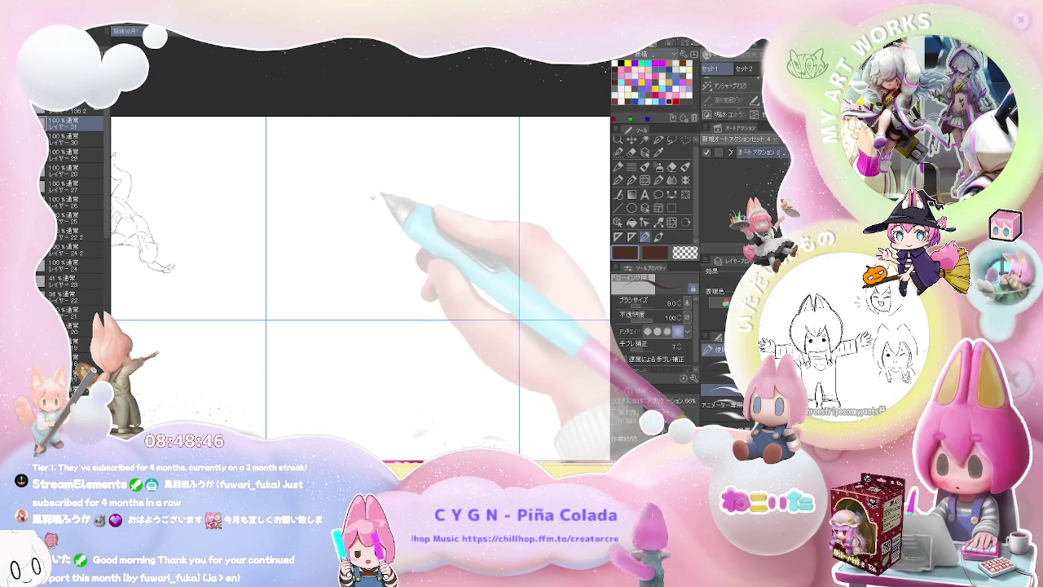
- Begin the central figure with an opening stroke, then add strokes on its right and lower part
left_click_drag(374, 198, 342, 242)
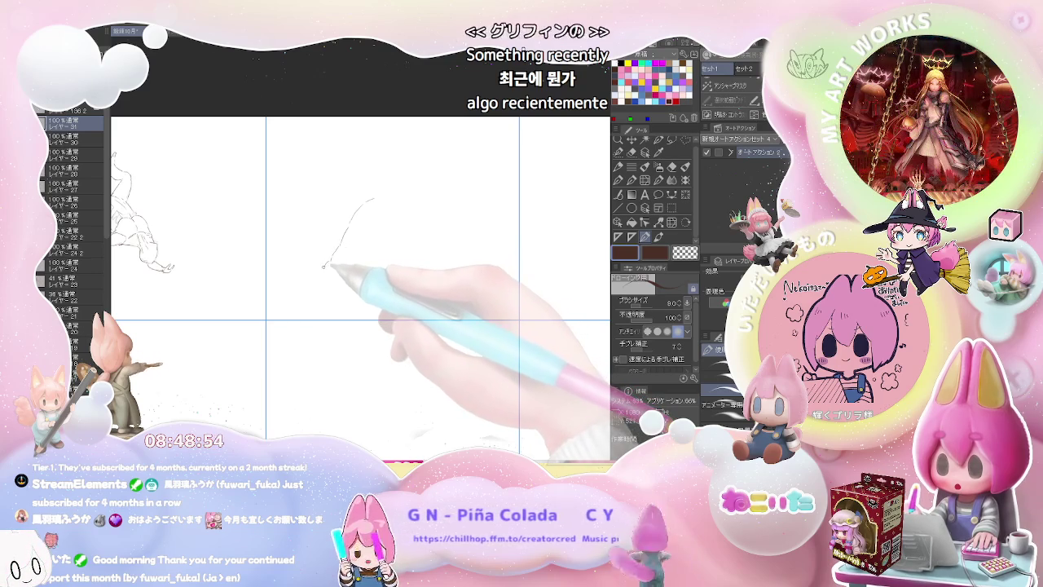
key("e")
key("p")
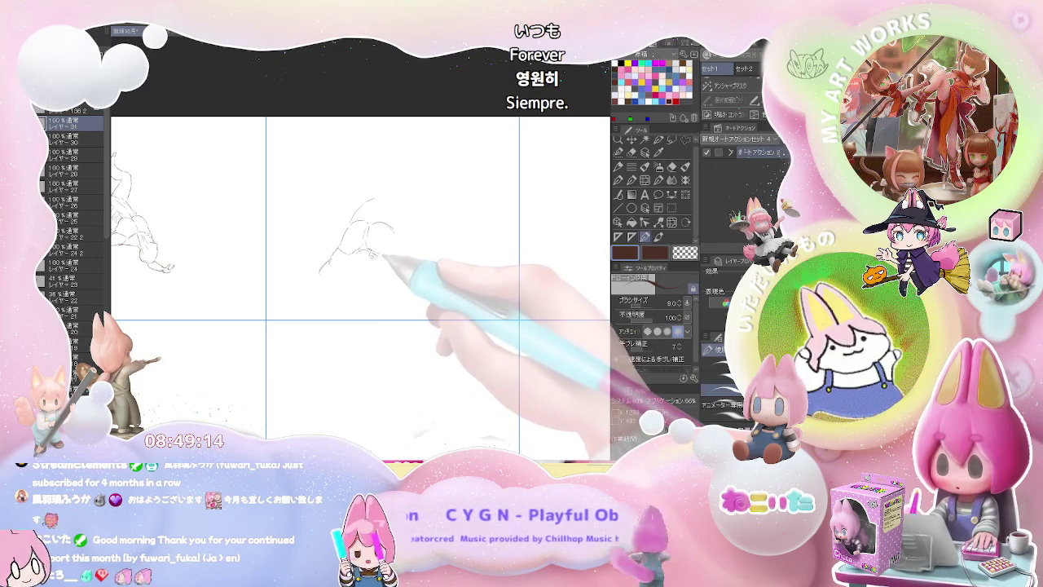
key("e")
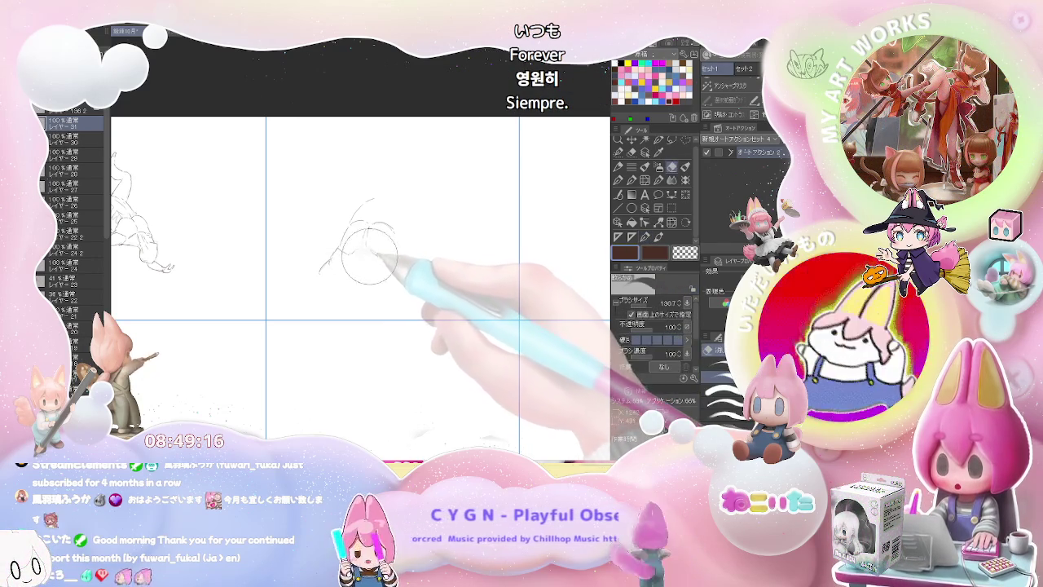
key("p")
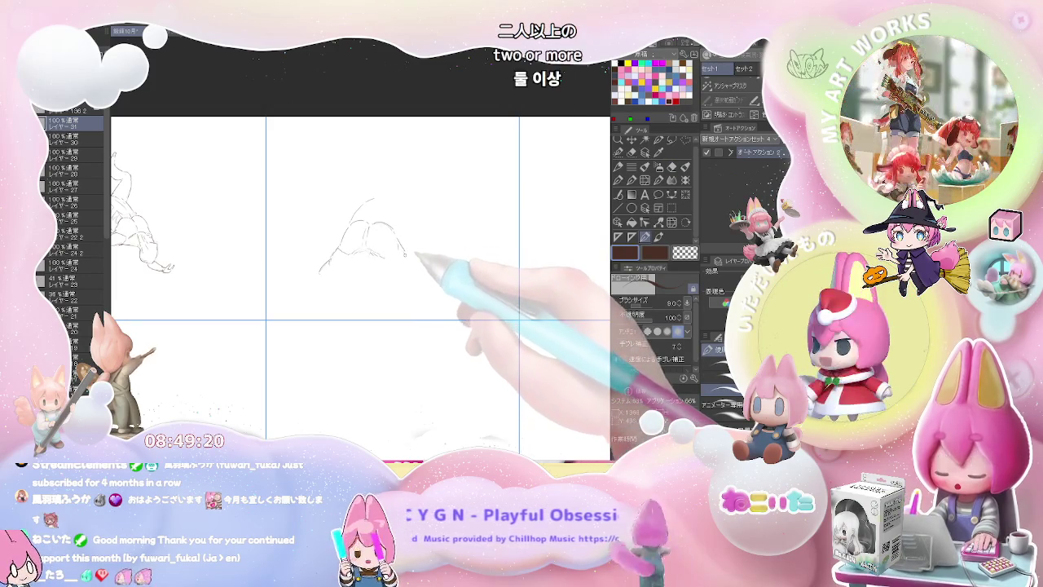
left_click_drag(389, 238, 403, 254)
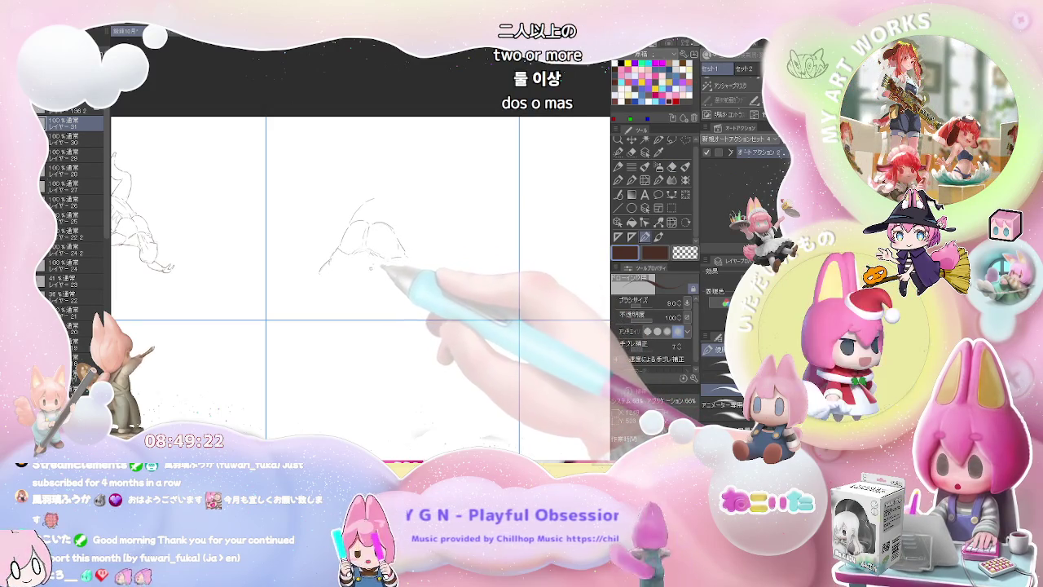
left_click_drag(383, 263, 344, 257)
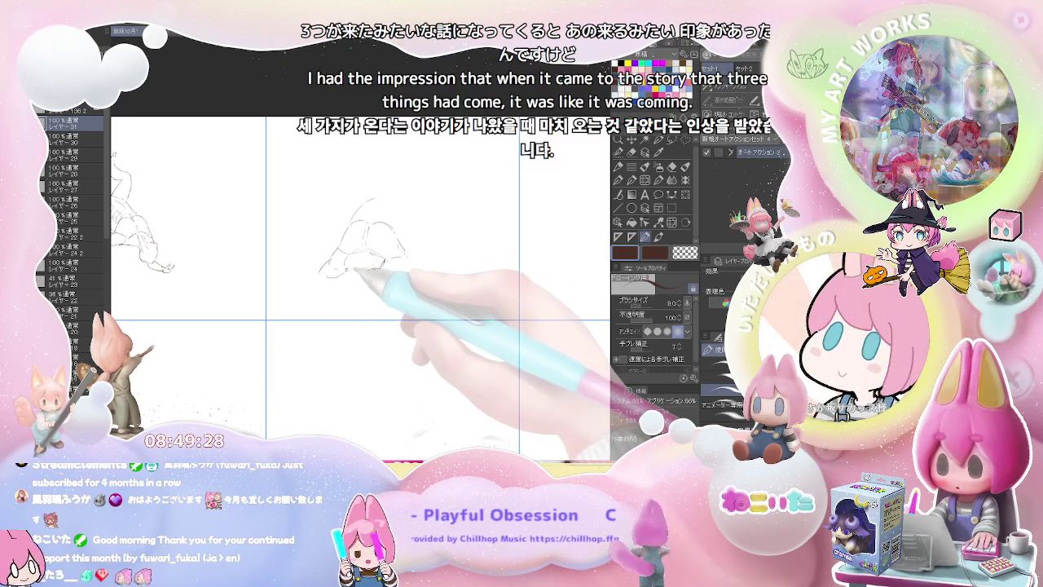
- Refine the face, add bicep and forearm lines, and sketch the hip oval with its right curve
key("e")
key("p")
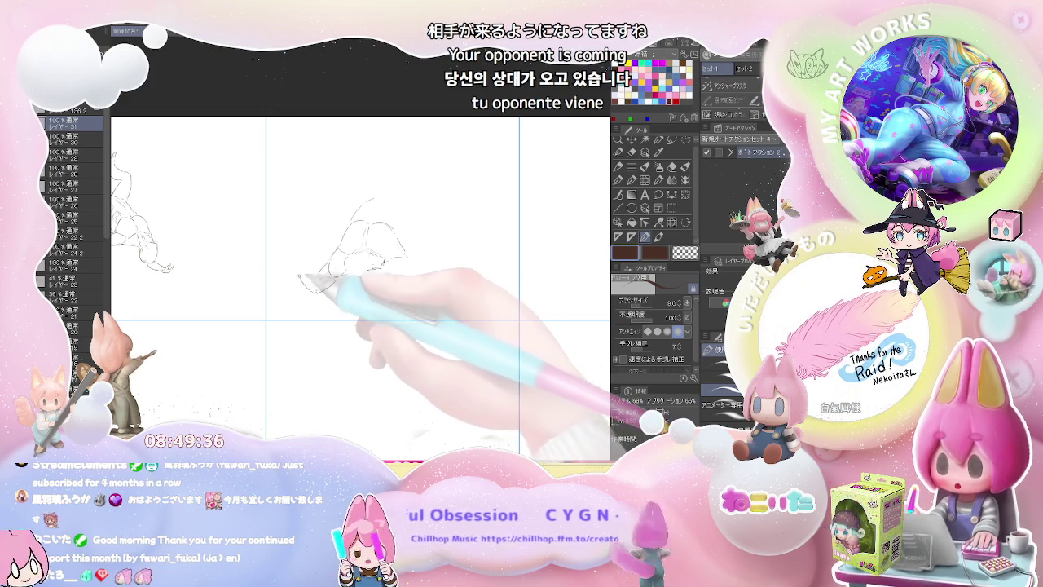
key("e")
key("p")
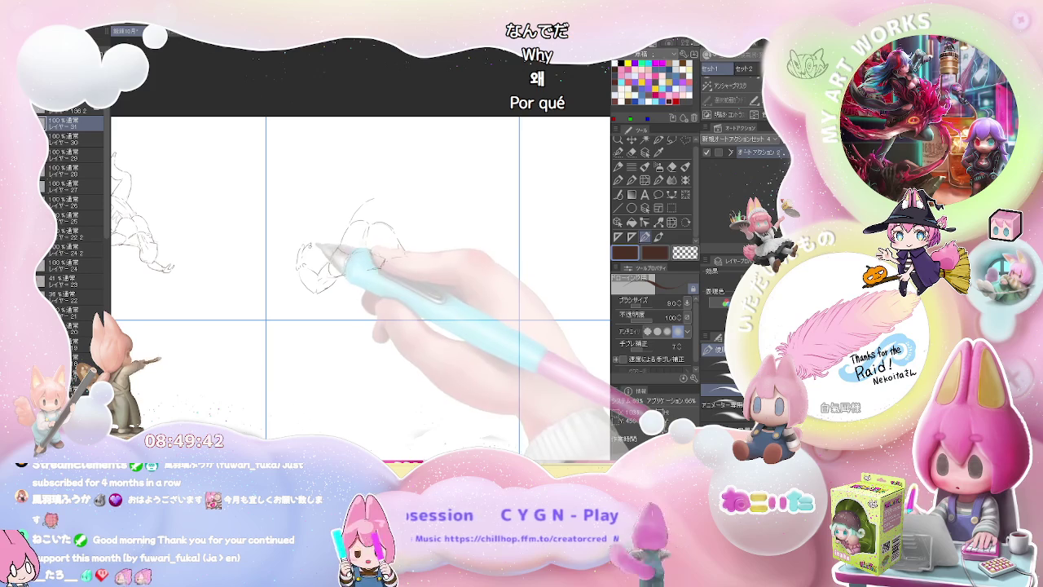
left_click_drag(311, 259, 308, 245)
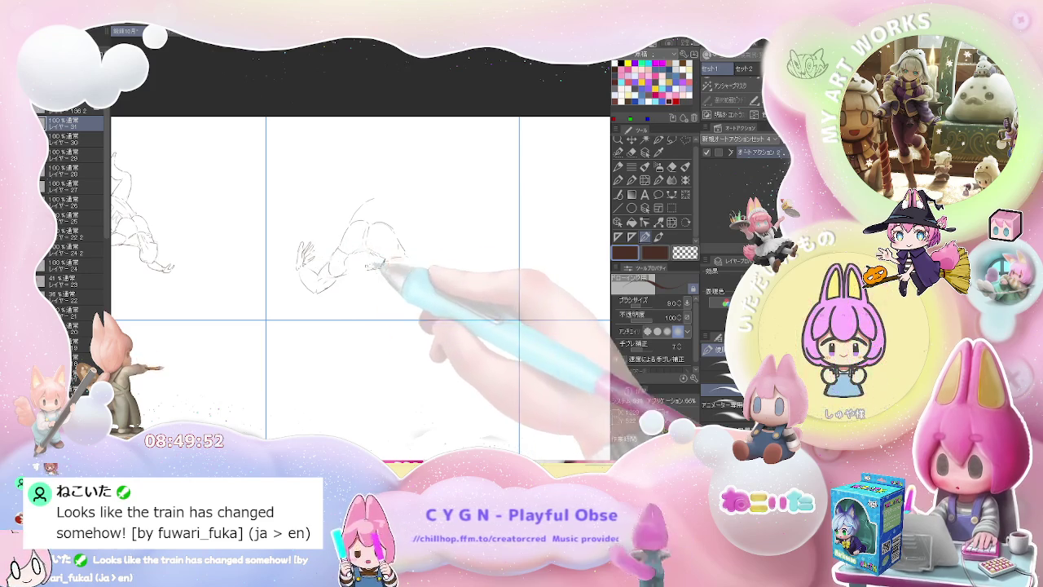
left_click_drag(323, 259, 360, 279)
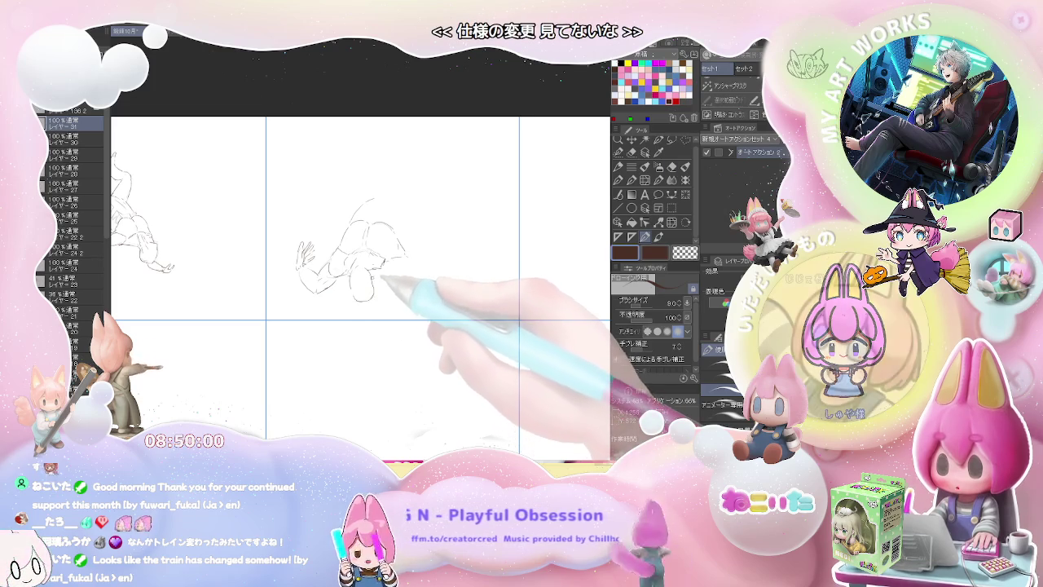
left_click_drag(365, 273, 358, 302)
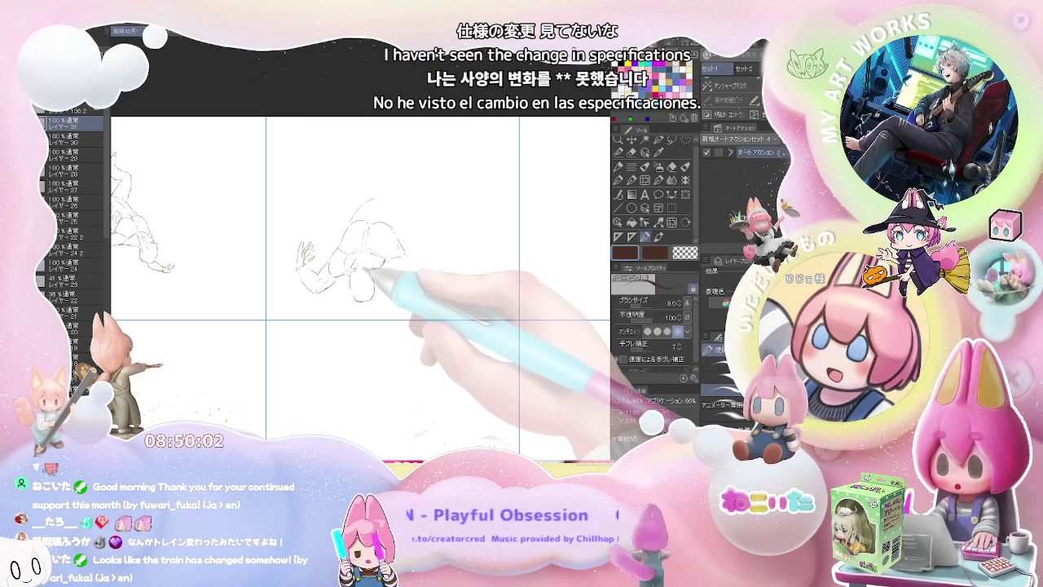
mouse_move(370, 295)
left_mouse_down()
mouse_move(376, 281)
mouse_move(338, 278)
left_mouse_up()
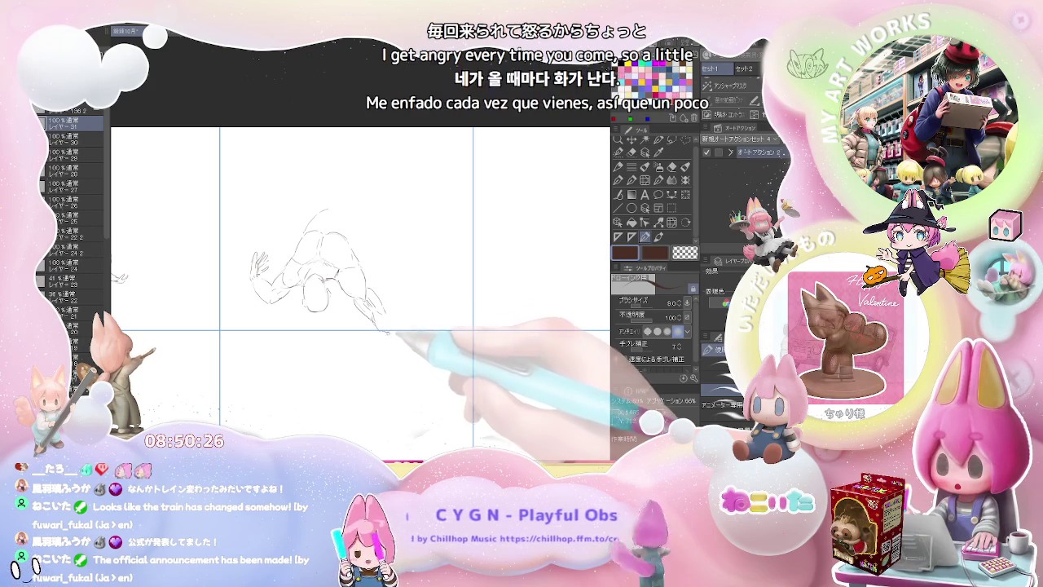
- Extend the arm down-right to a sketched hand, add a back line, and pan upward
mouse_move(377, 313)
left_mouse_down()
mouse_move(405, 326)
mouse_move(388, 333)
left_mouse_up()
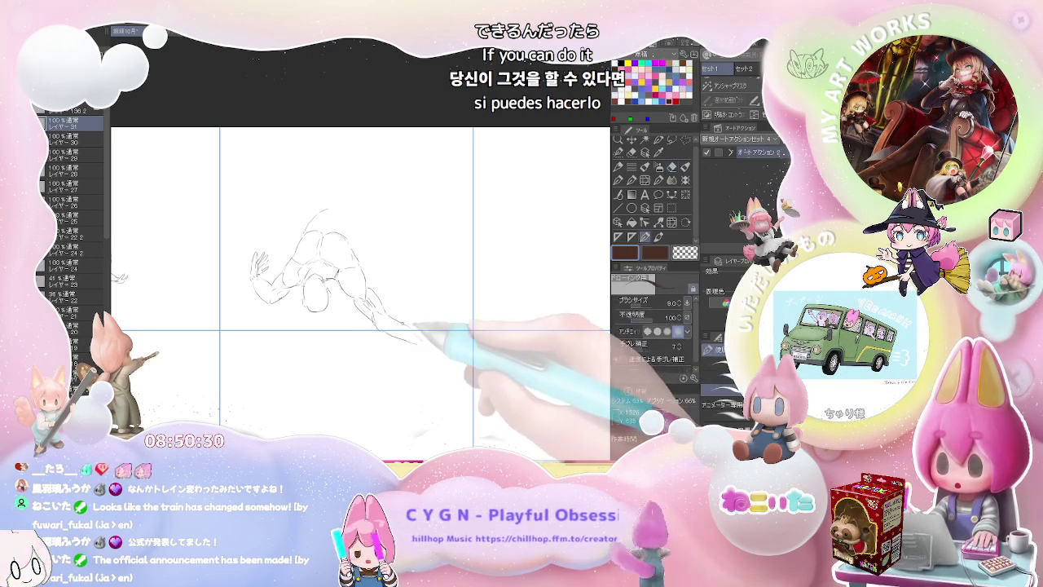
left_click_drag(416, 336, 454, 346)
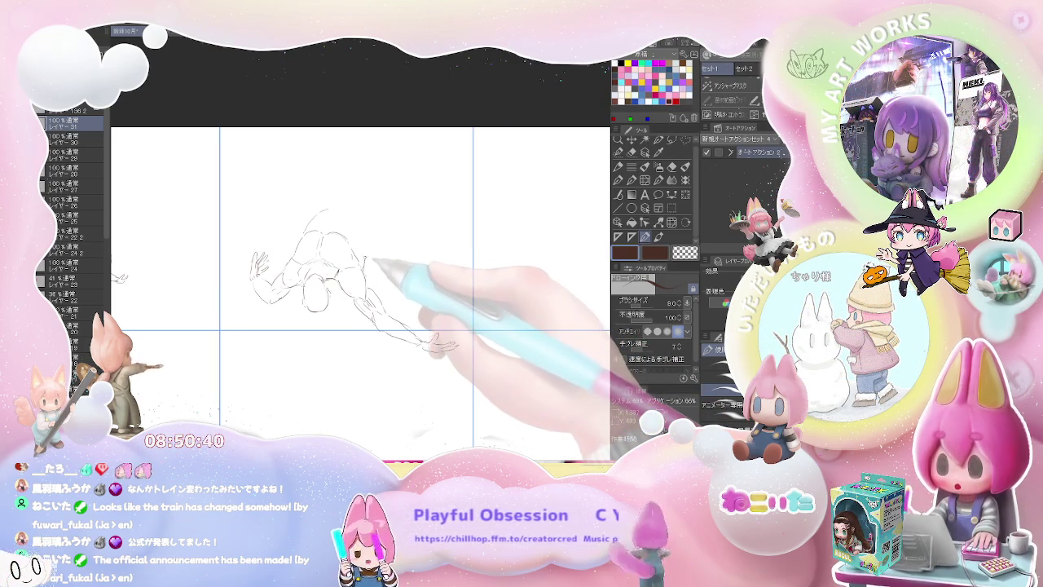
left_click_drag(364, 271, 364, 235)
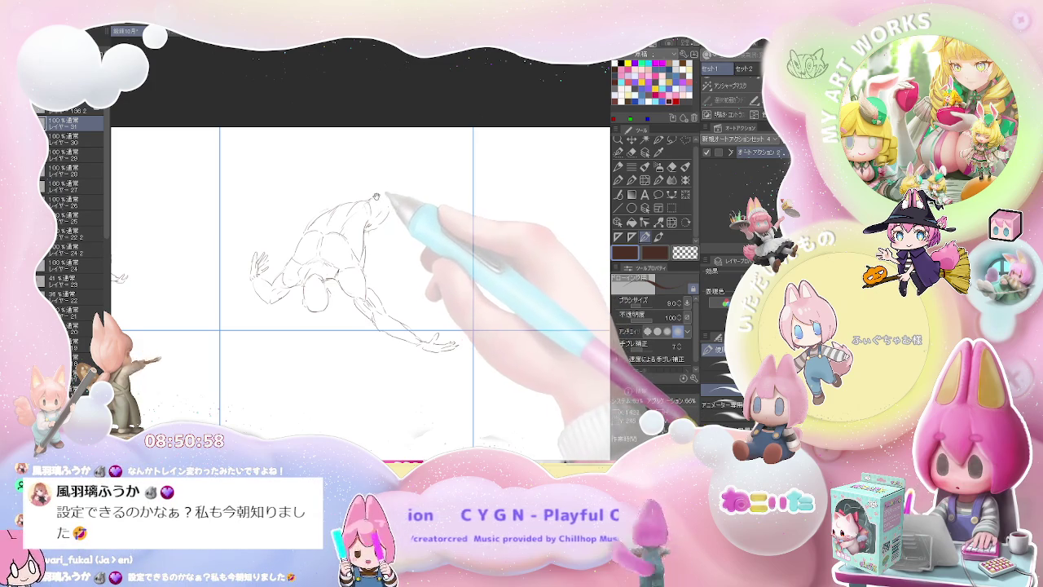
left_click_drag(384, 195, 358, 229)
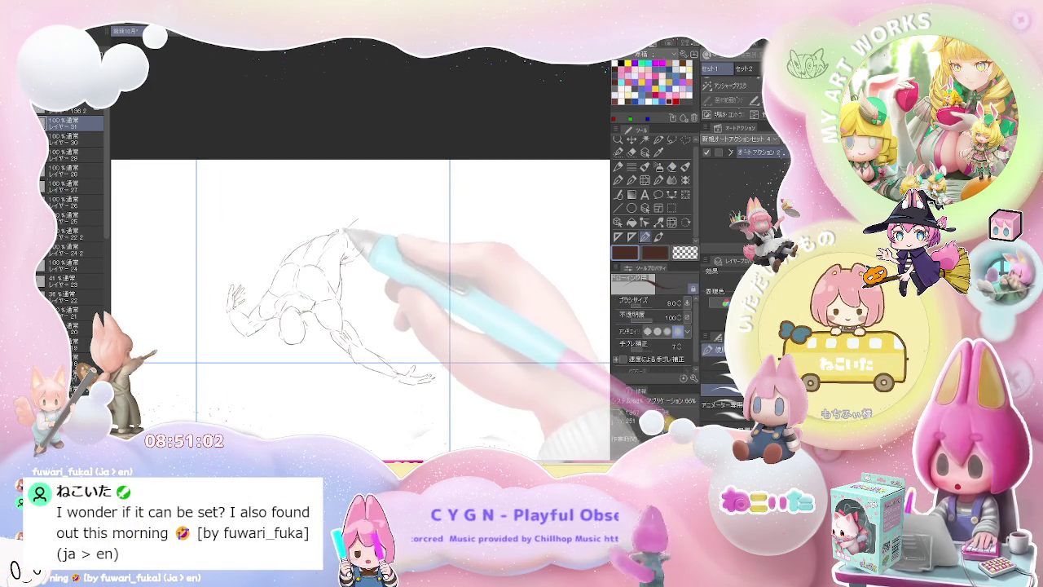
- Draw the long limb sweeping up-right, add a shoulder mark, then zoom out toward the next panel
left_click_drag(351, 222, 376, 199)
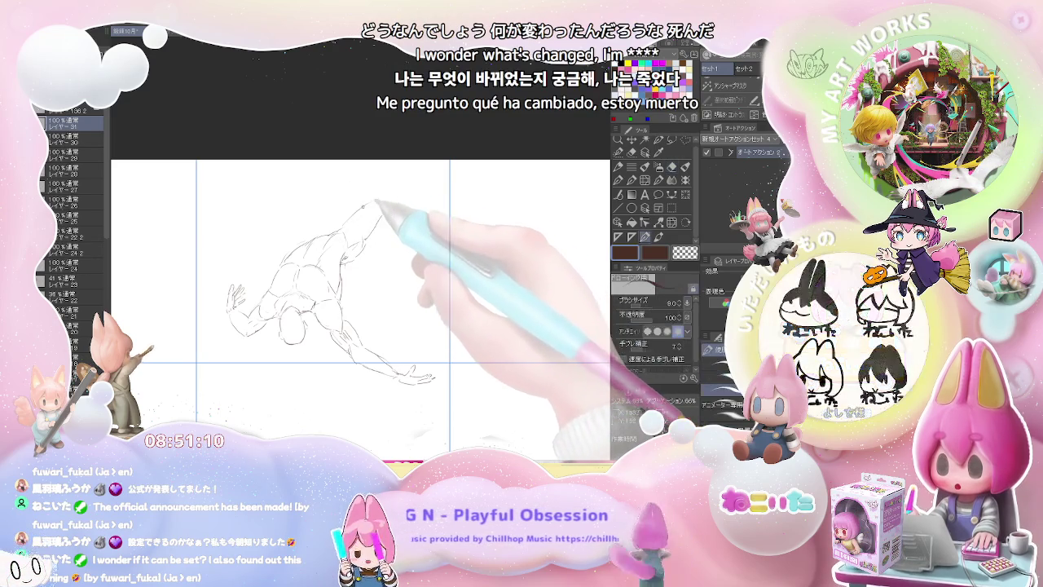
mouse_move(380, 198)
left_mouse_down()
mouse_move(440, 173)
mouse_move(420, 186)
left_mouse_up()
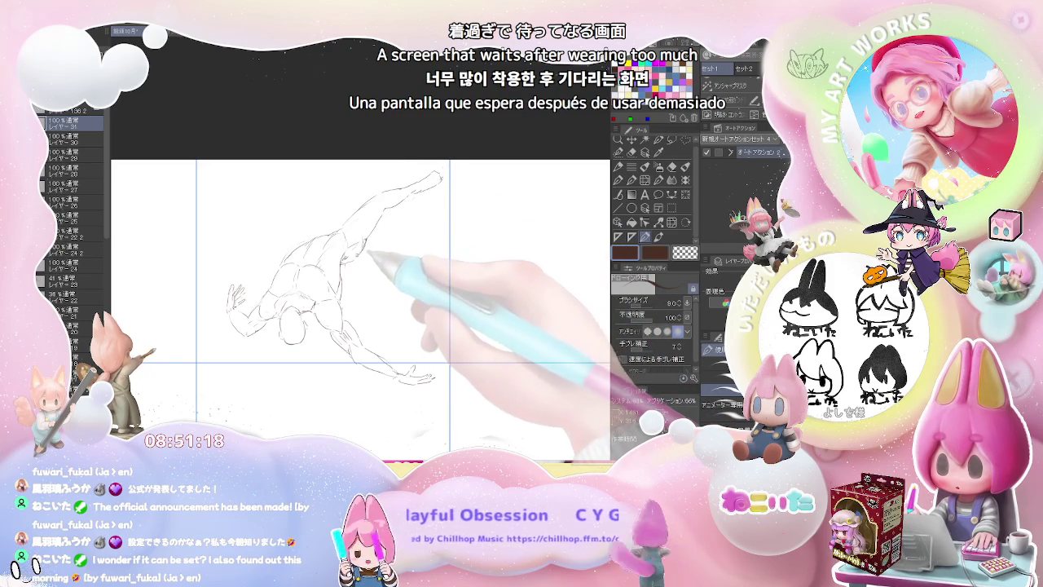
mouse_move(350, 259)
left_mouse_down()
mouse_move(355, 274)
mouse_move(363, 244)
left_mouse_up()
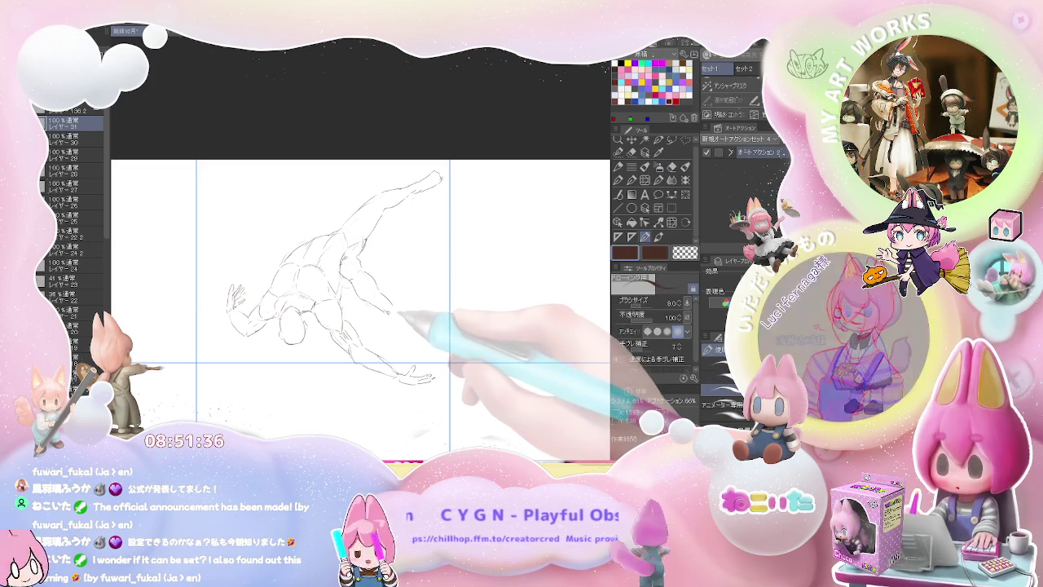
key("e")
key("p")
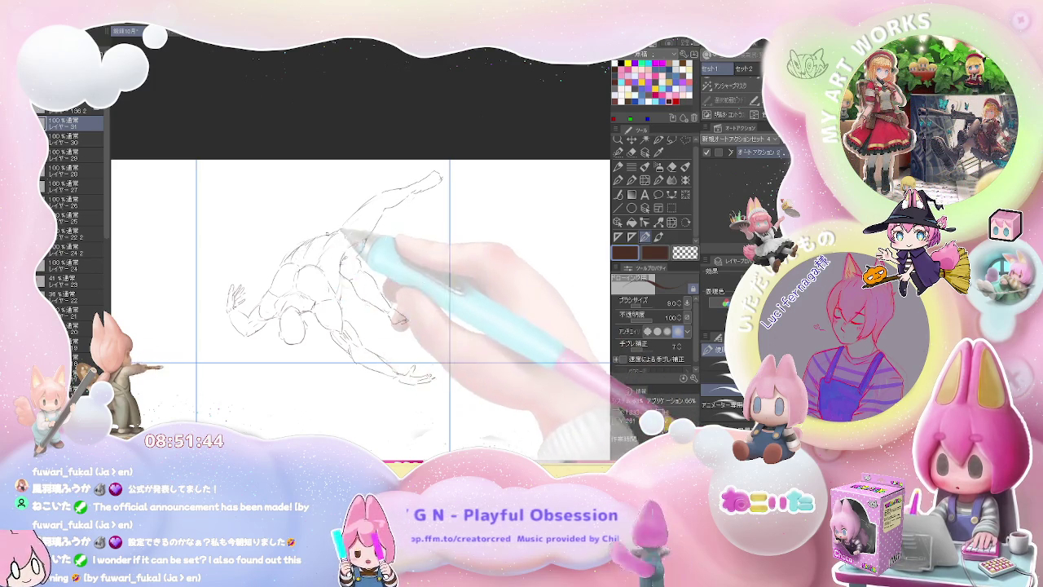
key("ctrl+minus")
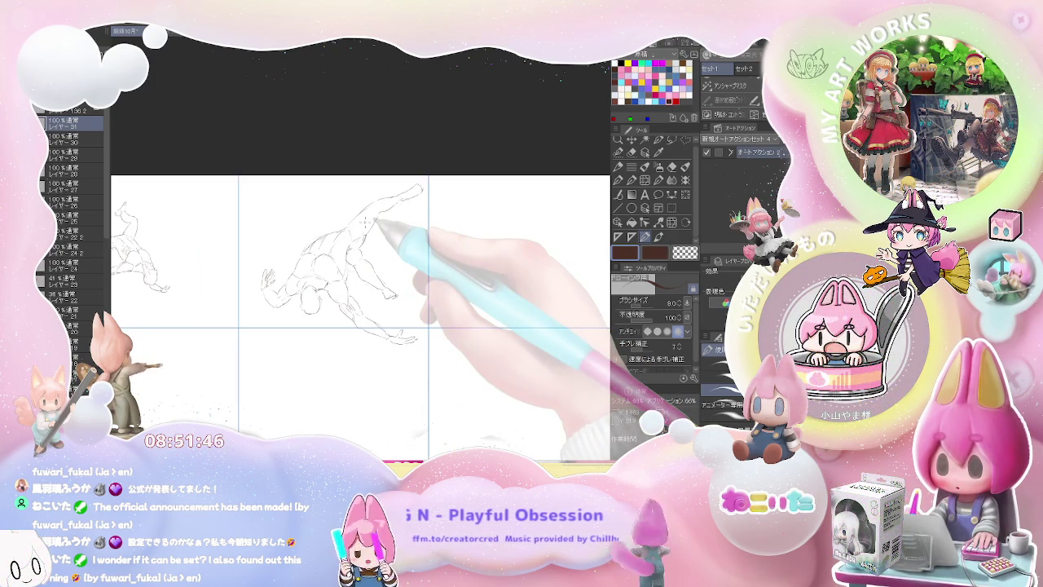
left_click_drag(498, 269, 386, 281)
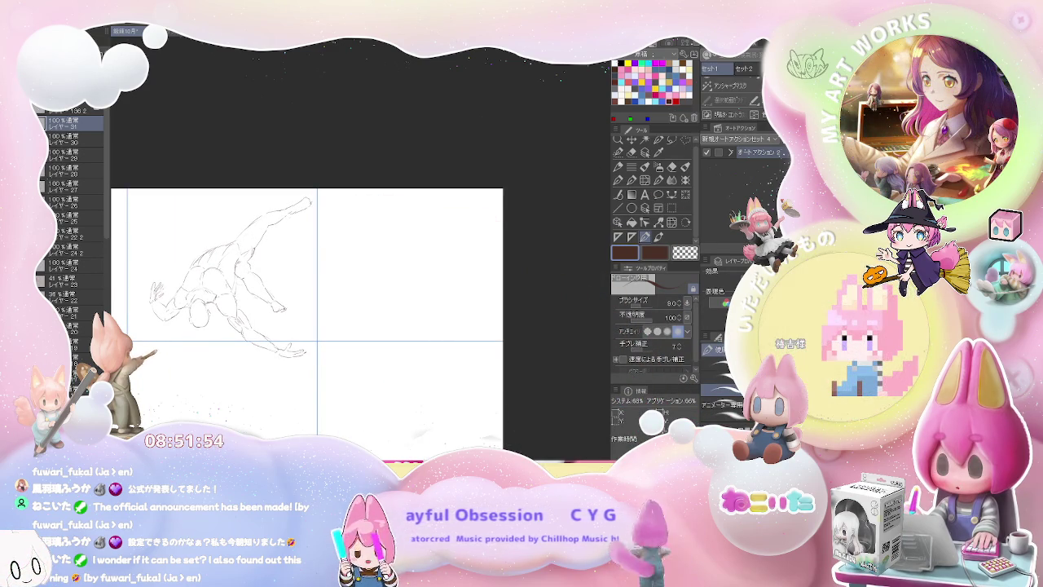
- Pan to the empty panel on the right and rough in the new figure's head and hips
left_click_drag(383, 258, 313, 256)
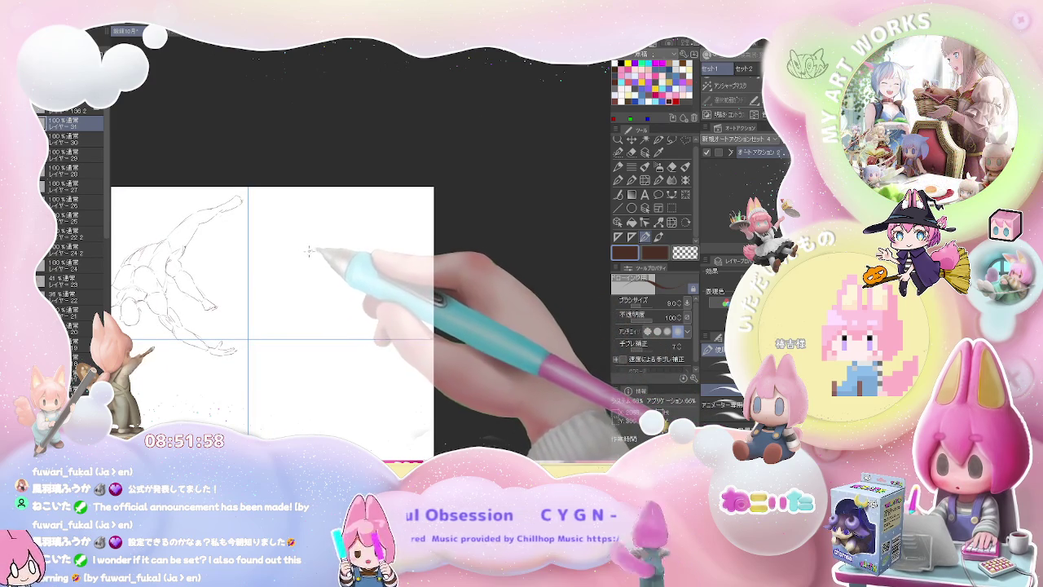
left_click_drag(309, 252, 307, 263)
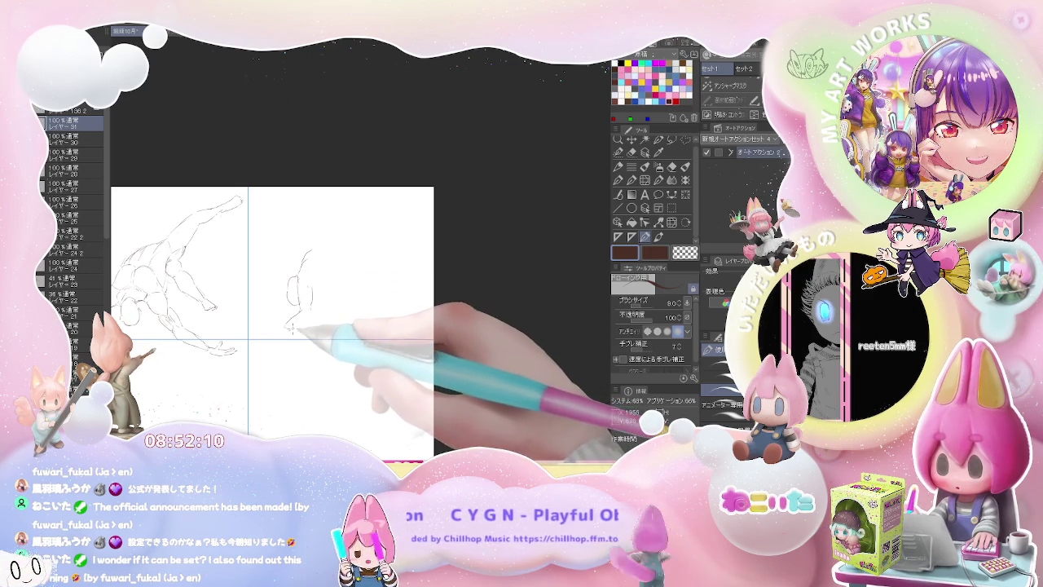
left_click_drag(291, 330, 313, 319)
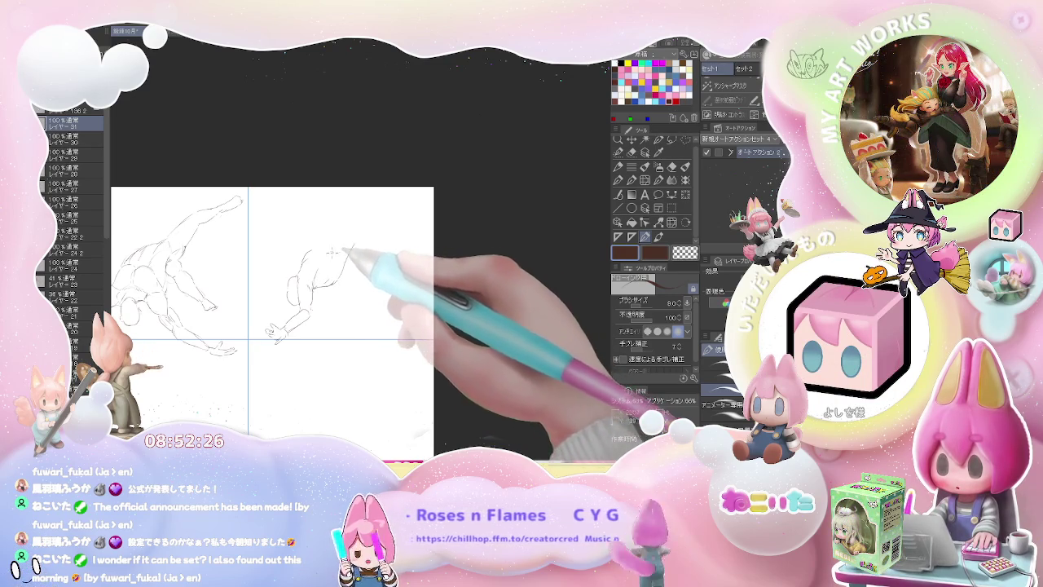
- Sketch the new figure's arm raised upward with the hand reaching right, reworking its lines
mouse_move(333, 235)
left_mouse_down()
mouse_move(315, 247)
mouse_move(326, 237)
mouse_move(353, 259)
mouse_move(345, 273)
left_mouse_up()
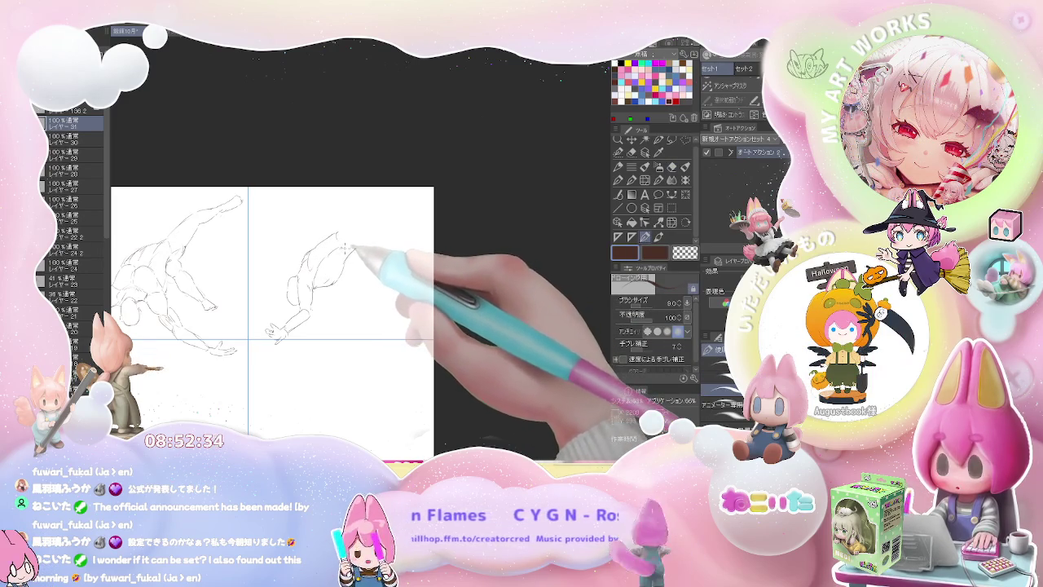
mouse_move(358, 244)
left_mouse_down()
mouse_move(386, 240)
mouse_move(345, 229)
left_mouse_up()
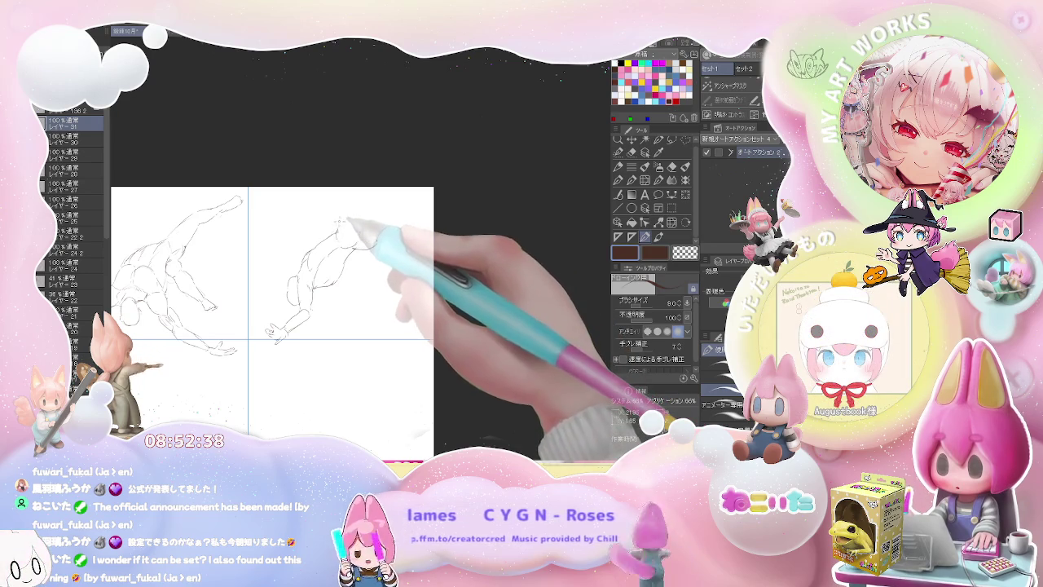
mouse_move(340, 221)
left_mouse_down()
mouse_move(359, 192)
mouse_move(362, 215)
left_mouse_up()
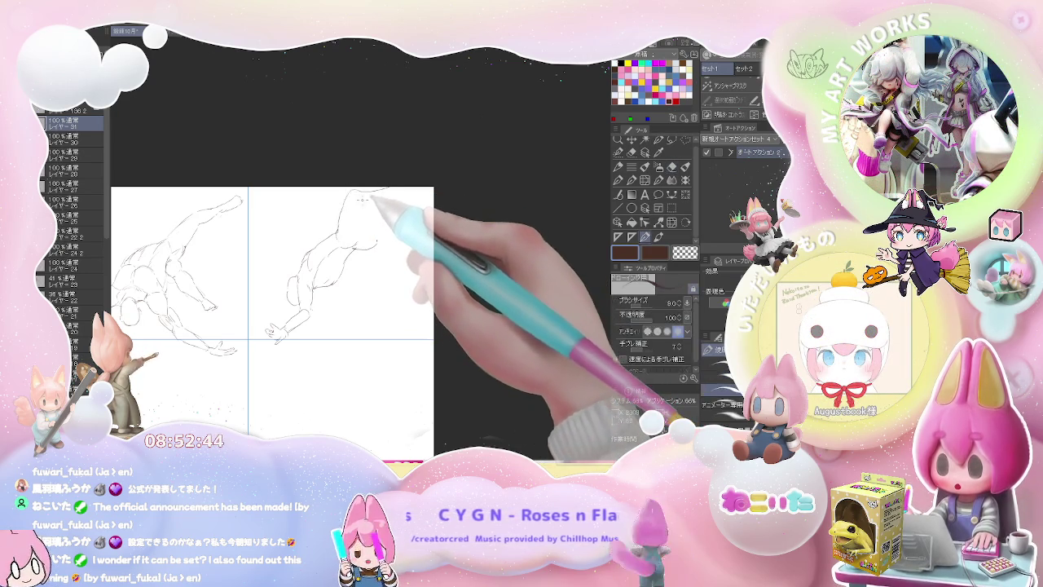
left_click_drag(363, 219, 365, 231)
key("p")
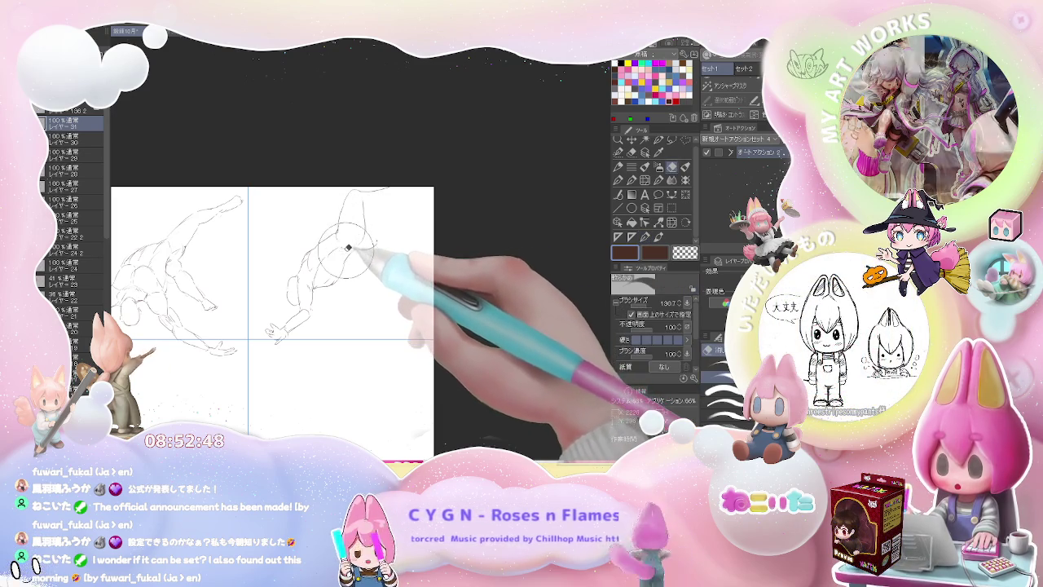
- Add shoulder strokes and an arm and hand at the right, alternating eraser and pencil
mouse_move(376, 246)
left_mouse_down()
mouse_move(368, 235)
mouse_move(404, 243)
mouse_move(379, 224)
left_mouse_up()
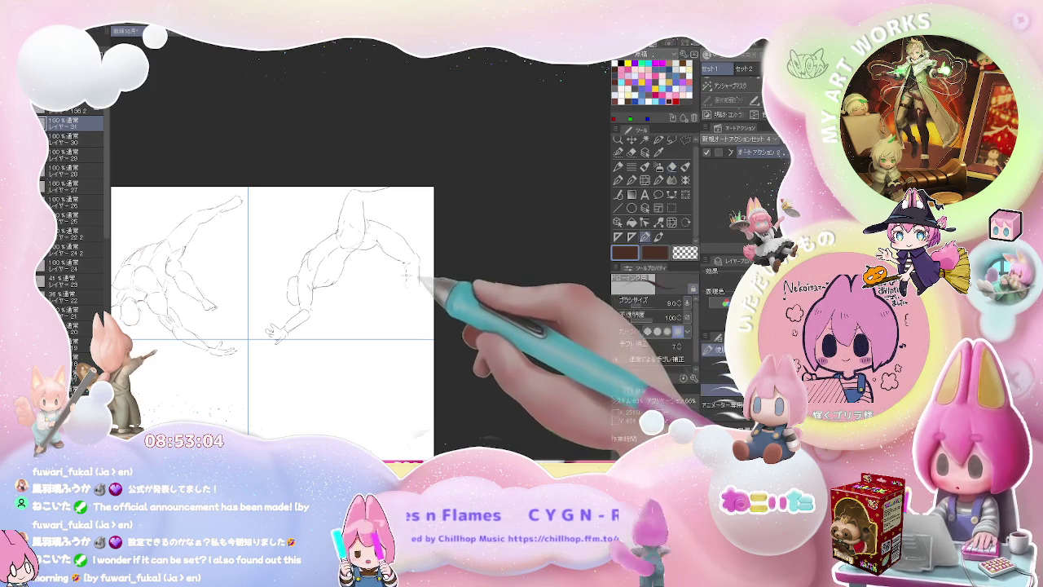
left_click_drag(407, 259, 418, 297)
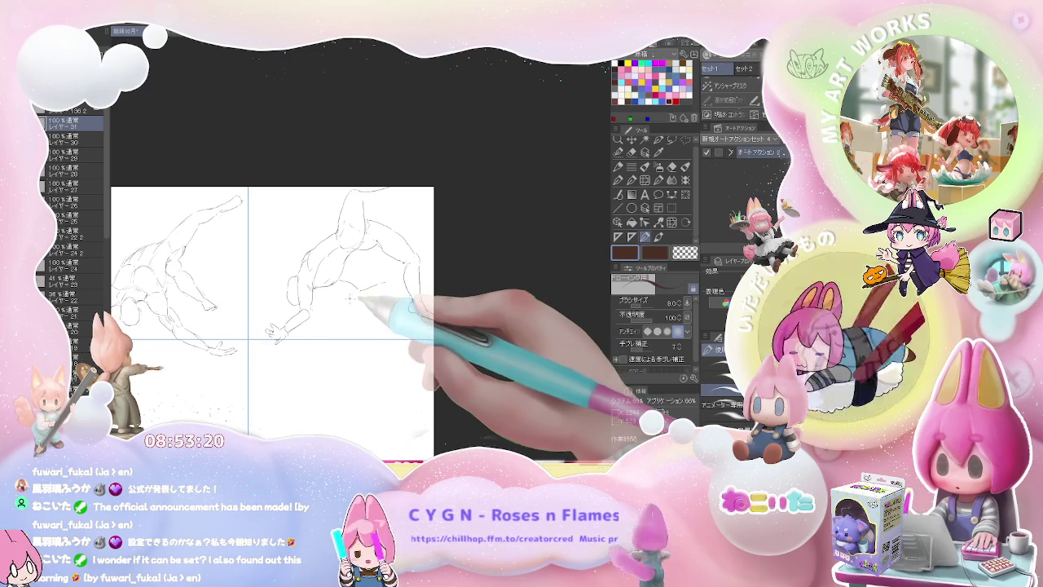
key("e")
key("p")
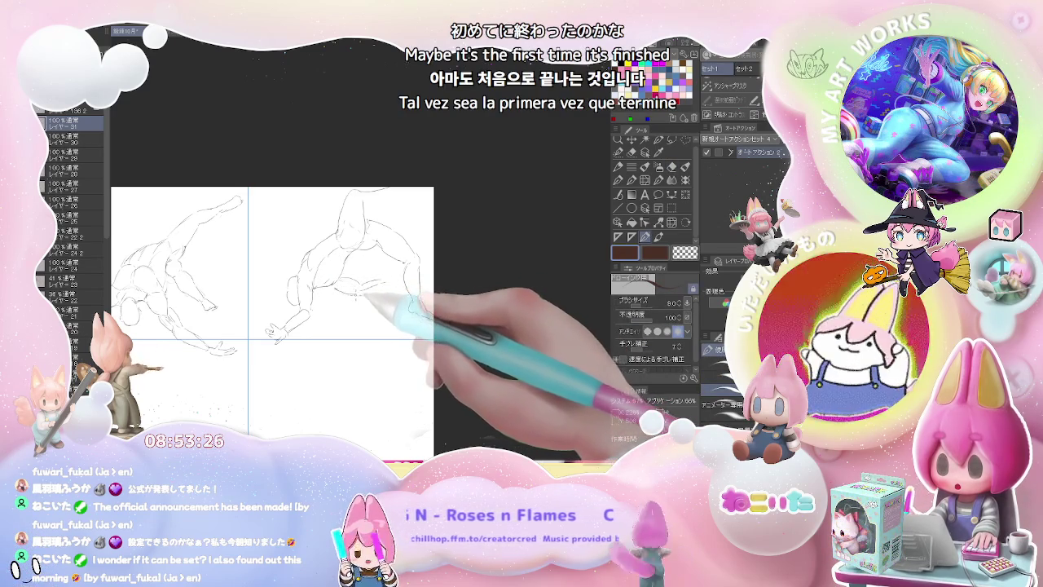
key("e")
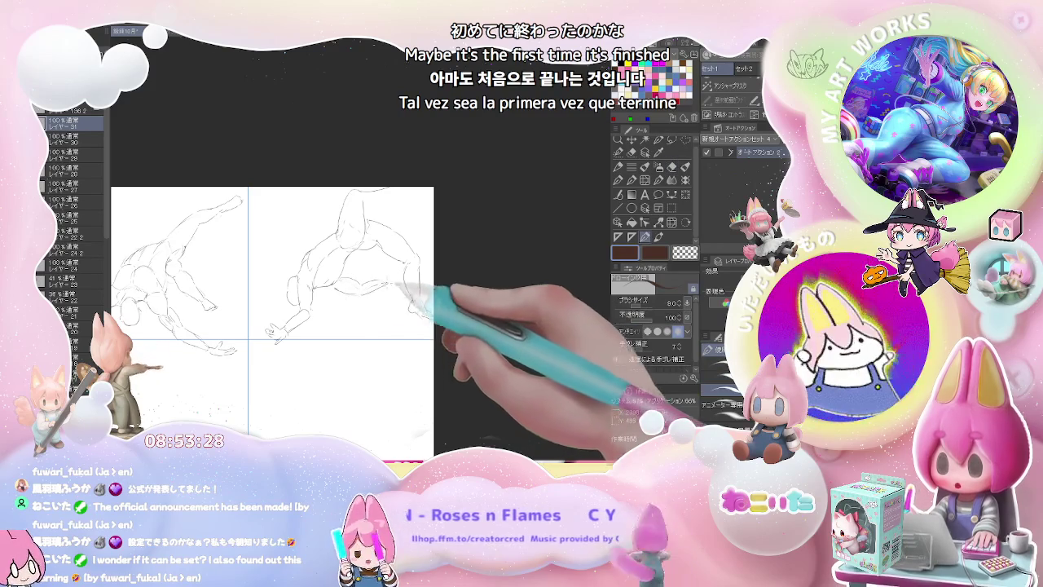
key("p")
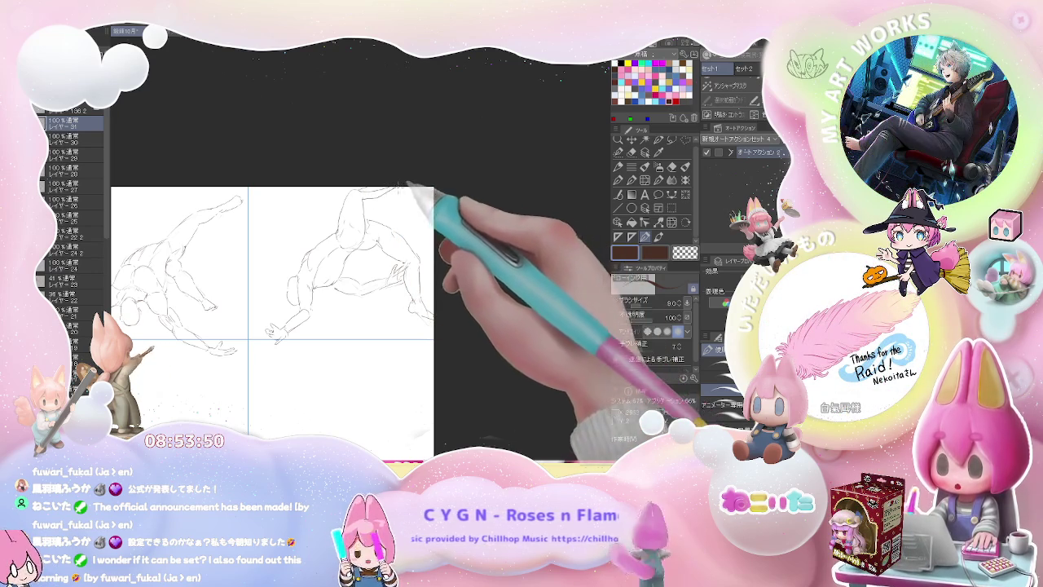
- Zoom out over the whole page grid, then zoom slightly back in on the top row
scroll(390, 301, "down", 1)
scroll(390, 301, "down", 1)
scroll(390, 301, "down", 1)
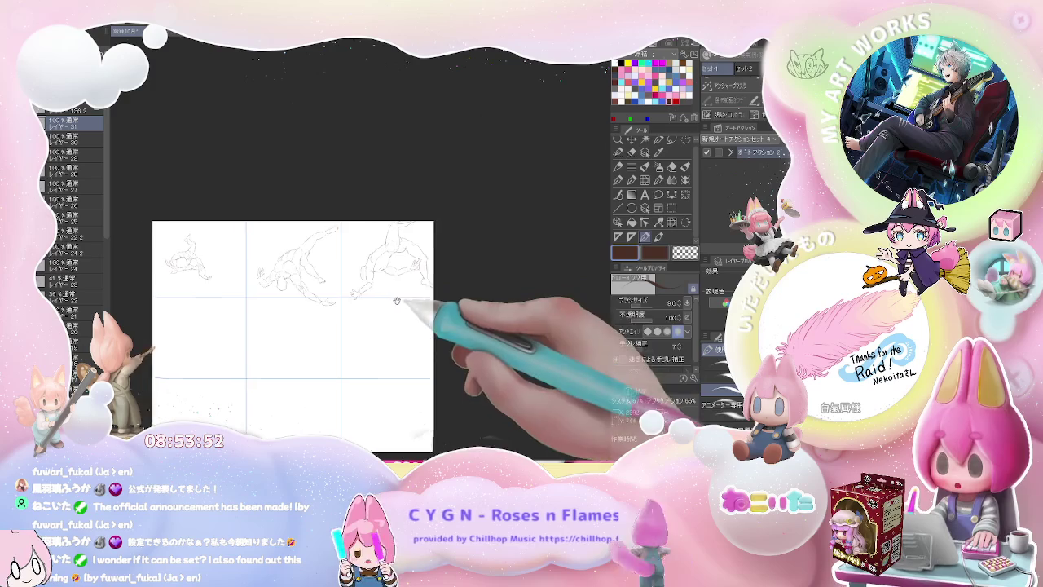
scroll(326, 342, "up", 2)
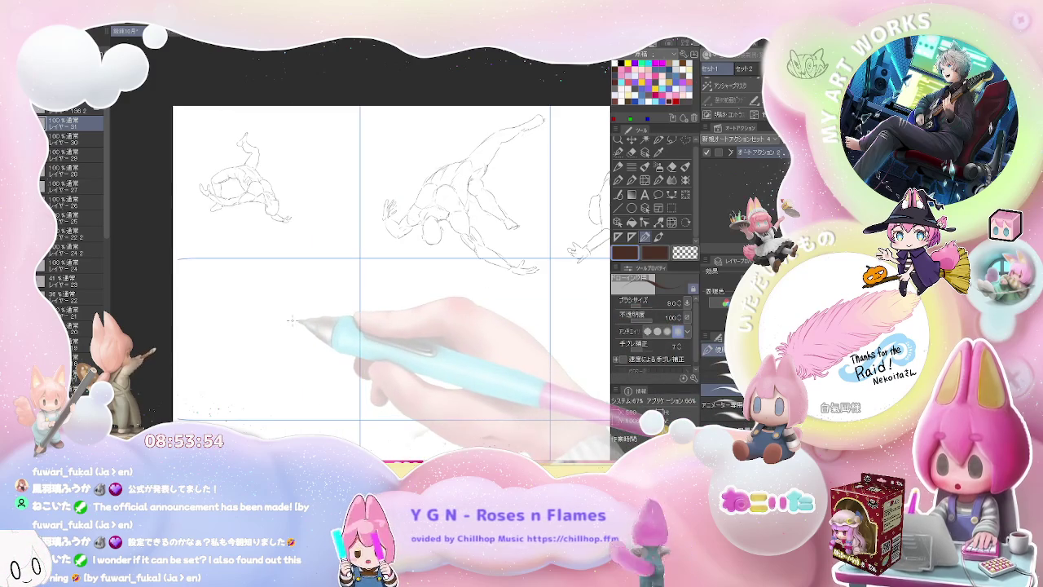
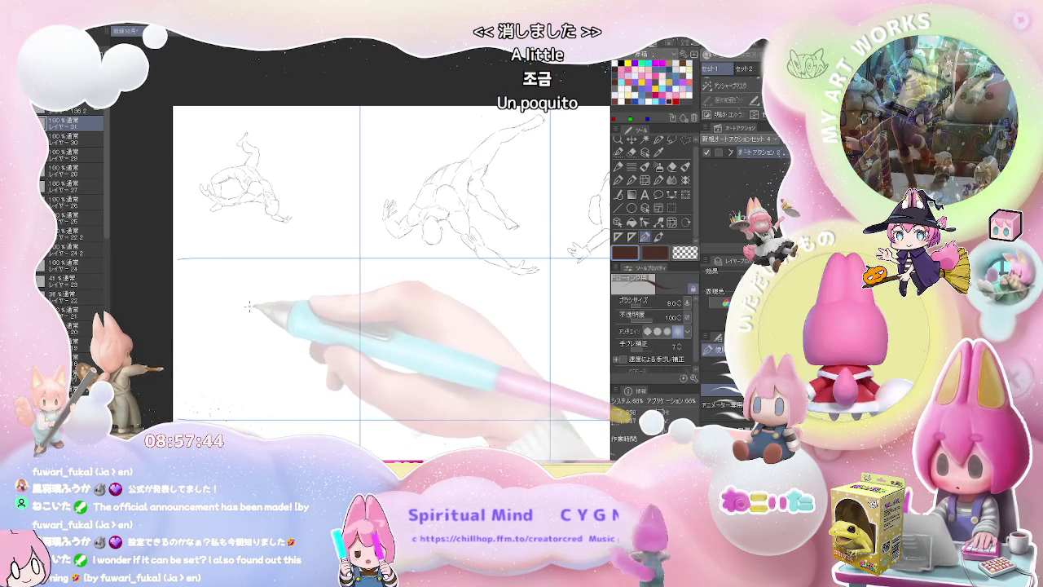
- Zoom in on the middle-left panel and rough in a twisting figure's torso and kicked-up leg
scroll(252, 301, "up", 2)
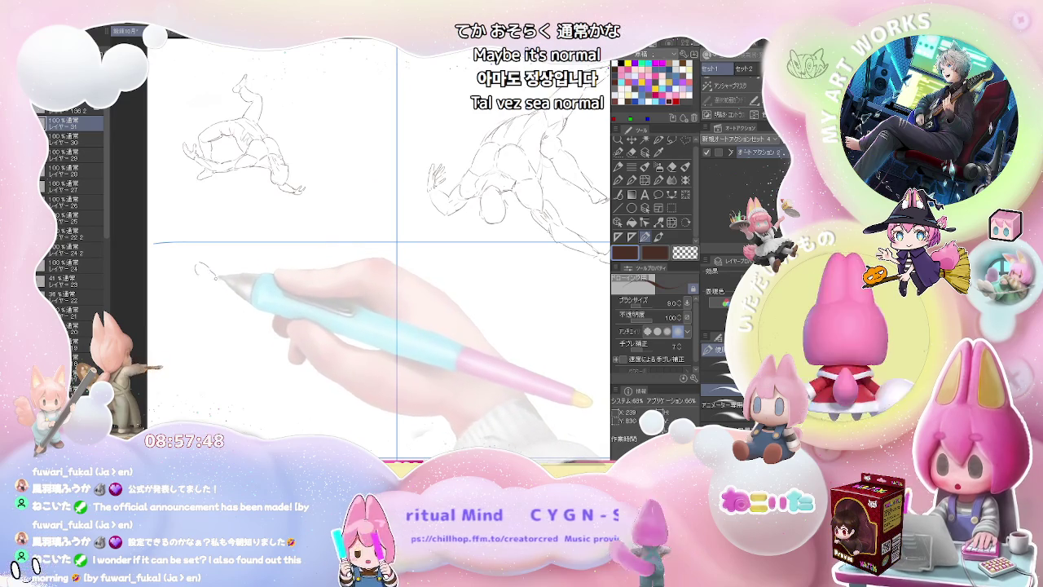
mouse_move(217, 281)
left_mouse_down()
mouse_move(220, 303)
mouse_move(255, 342)
mouse_move(258, 331)
mouse_move(268, 339)
mouse_move(218, 380)
left_mouse_up()
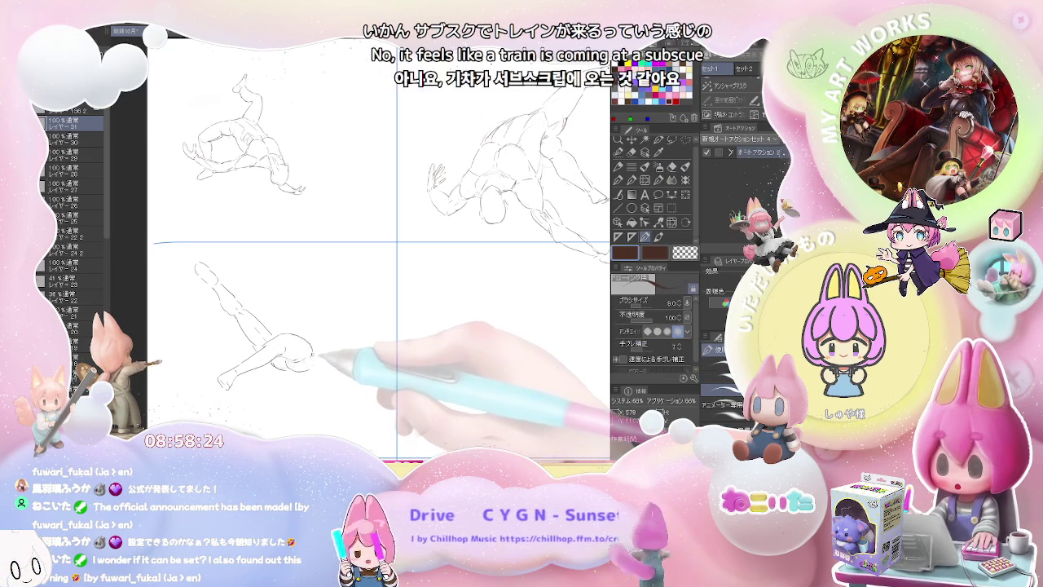
left_click_drag(314, 378, 317, 317)
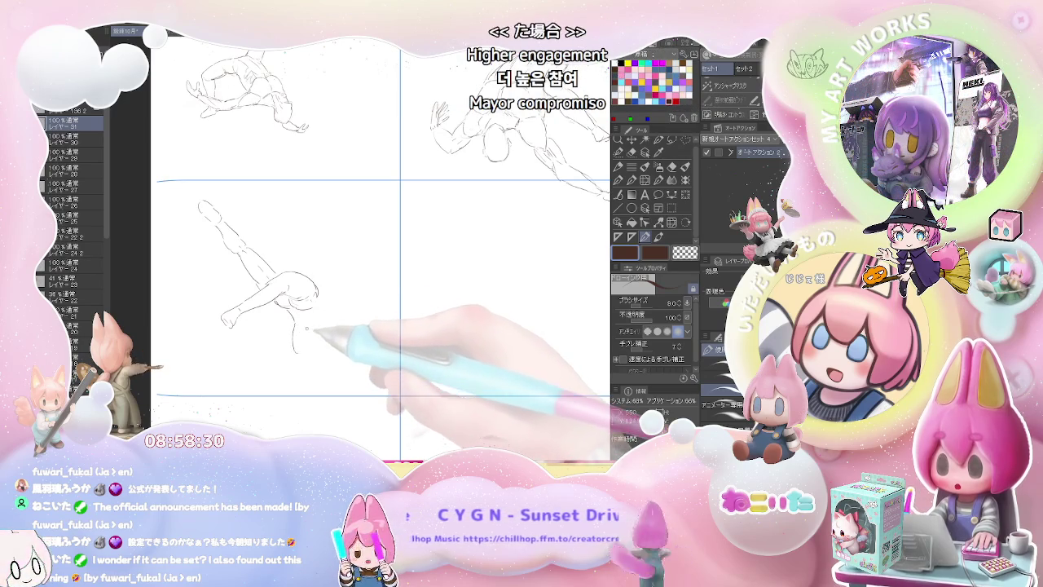
left_click_drag(299, 324, 316, 352)
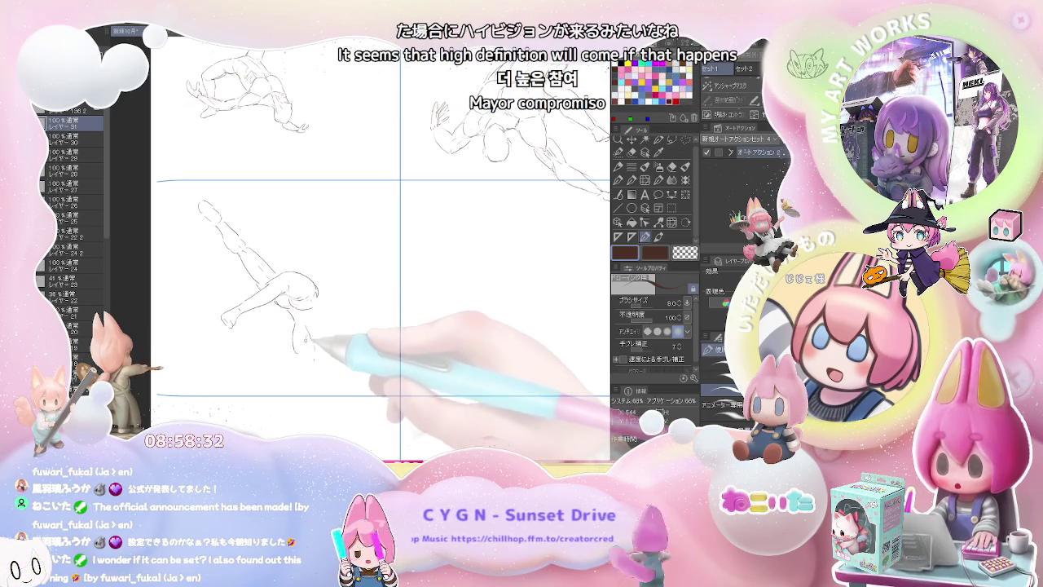
- Pencil the figure's lower leg and a small oval foot
key("e")
key("p")
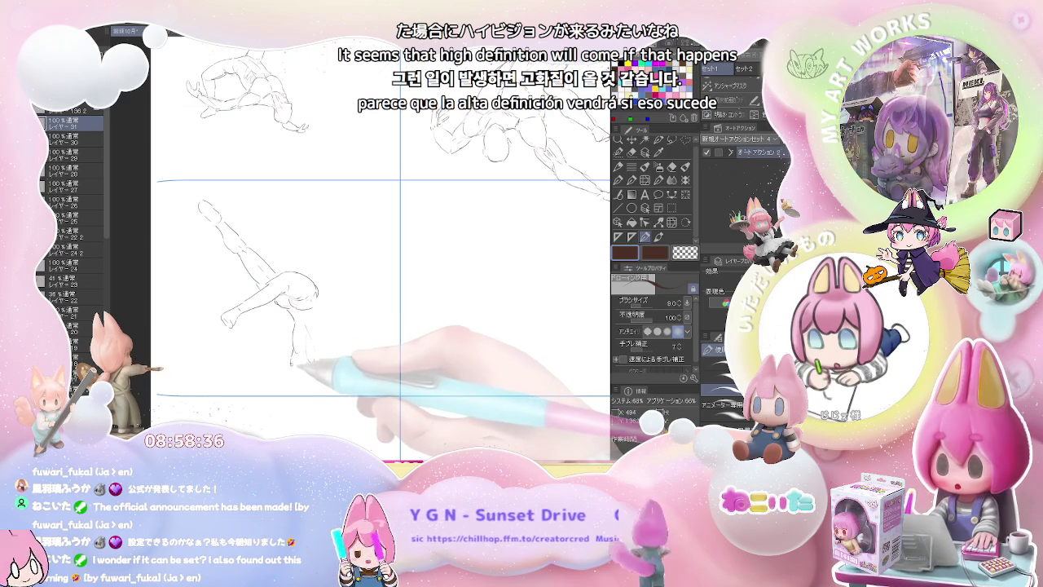
left_click_drag(298, 349, 273, 390)
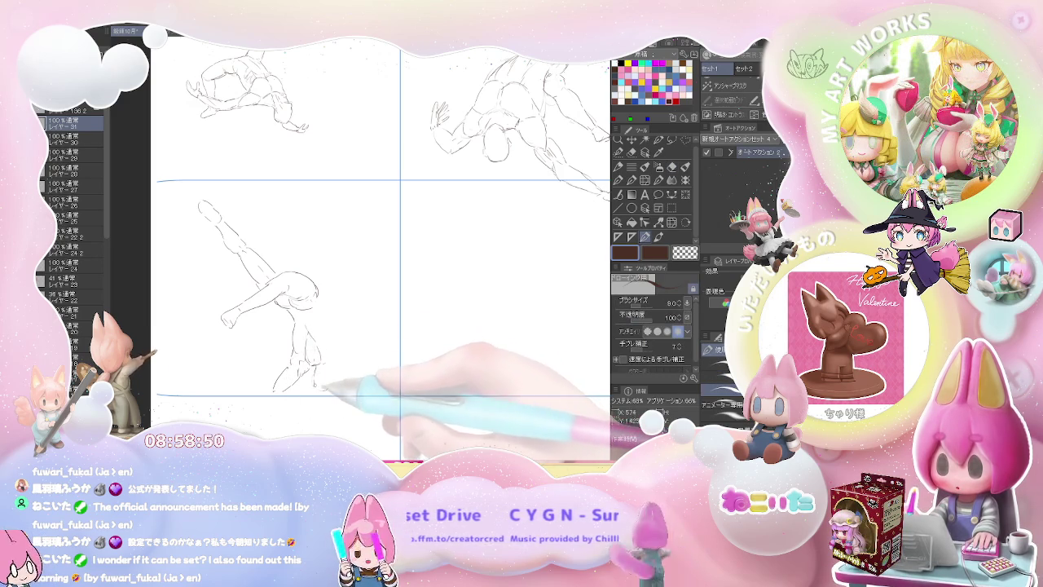
left_click_drag(321, 365, 332, 383)
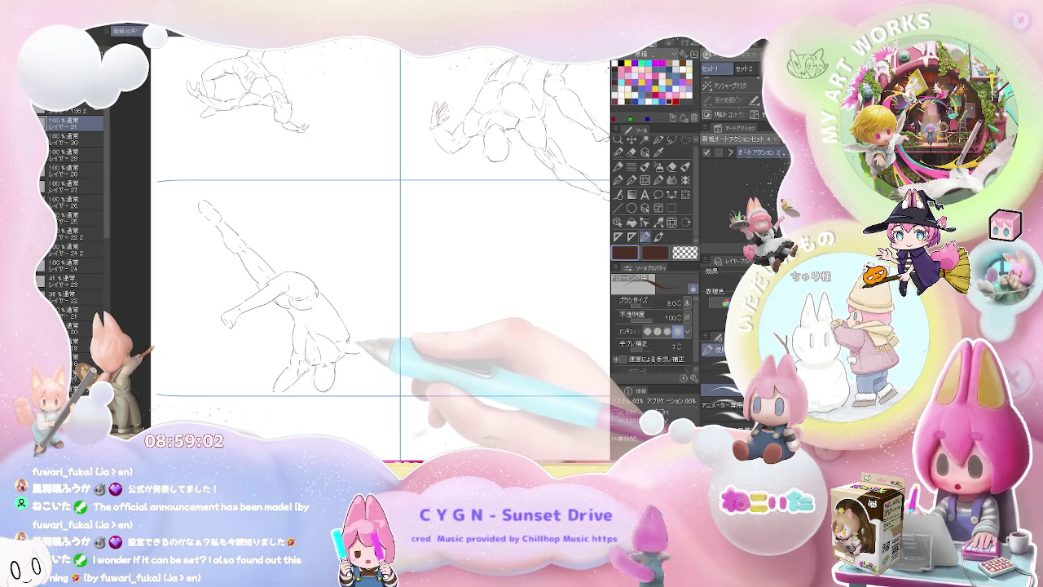
- Extend an arm reaching up-right to a hand tip and add lines at the lower leg
left_click_drag(352, 344, 391, 332)
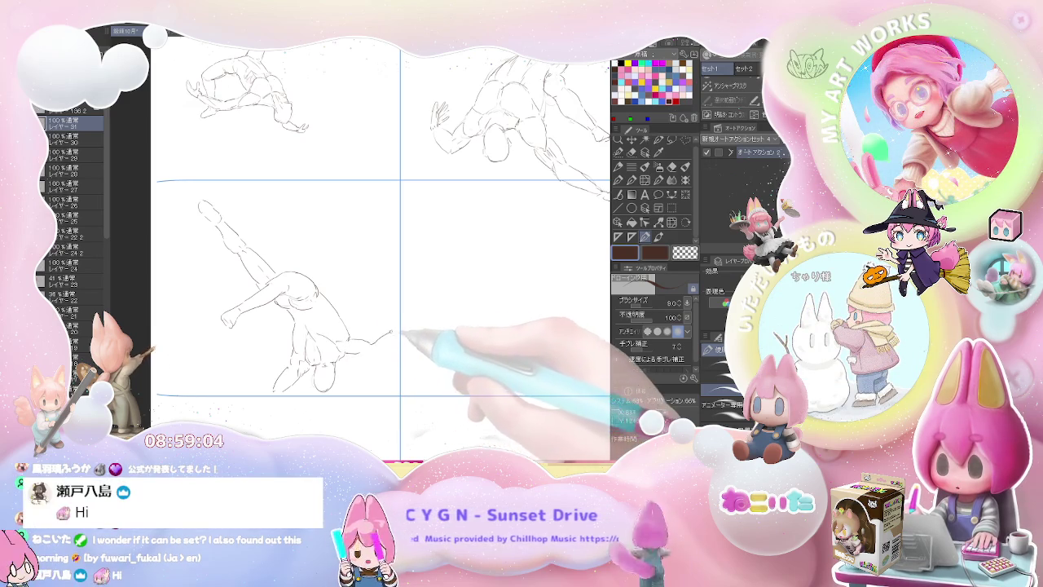
left_click_drag(358, 345, 399, 324)
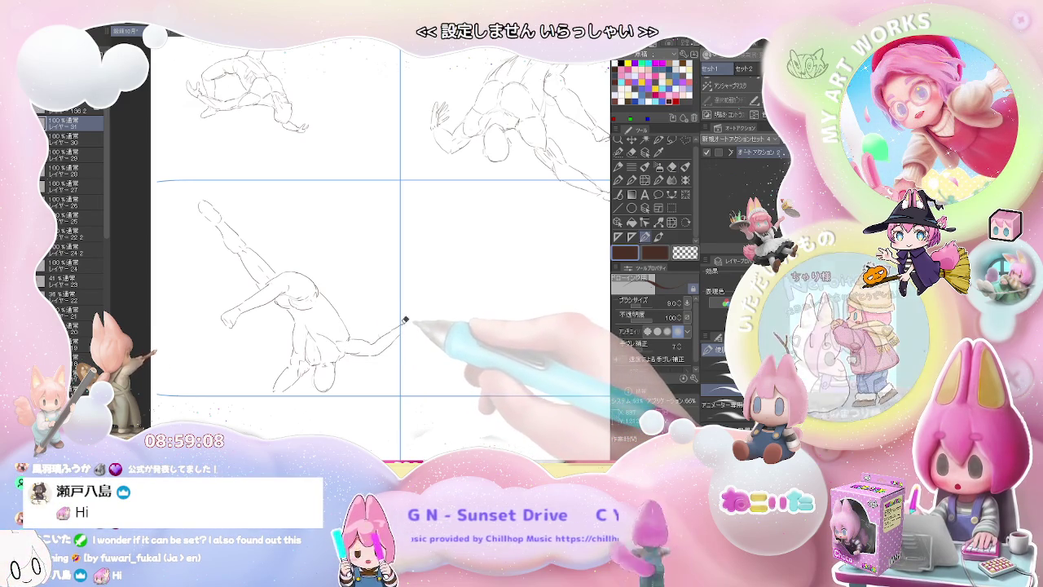
left_click_drag(401, 310, 400, 316)
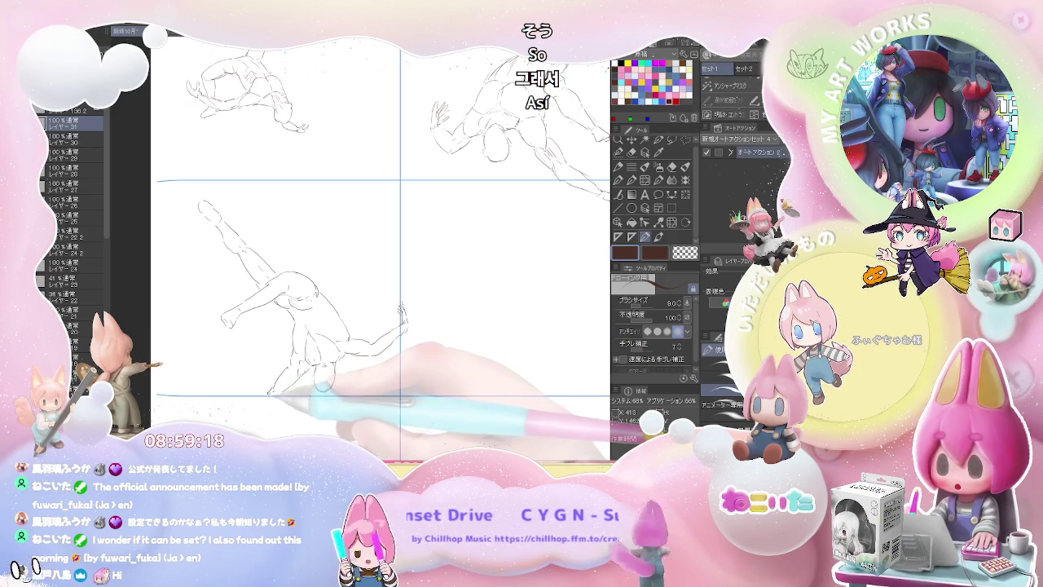
mouse_move(281, 382)
left_mouse_down()
mouse_move(245, 412)
mouse_move(343, 367)
left_mouse_up()
key("e")
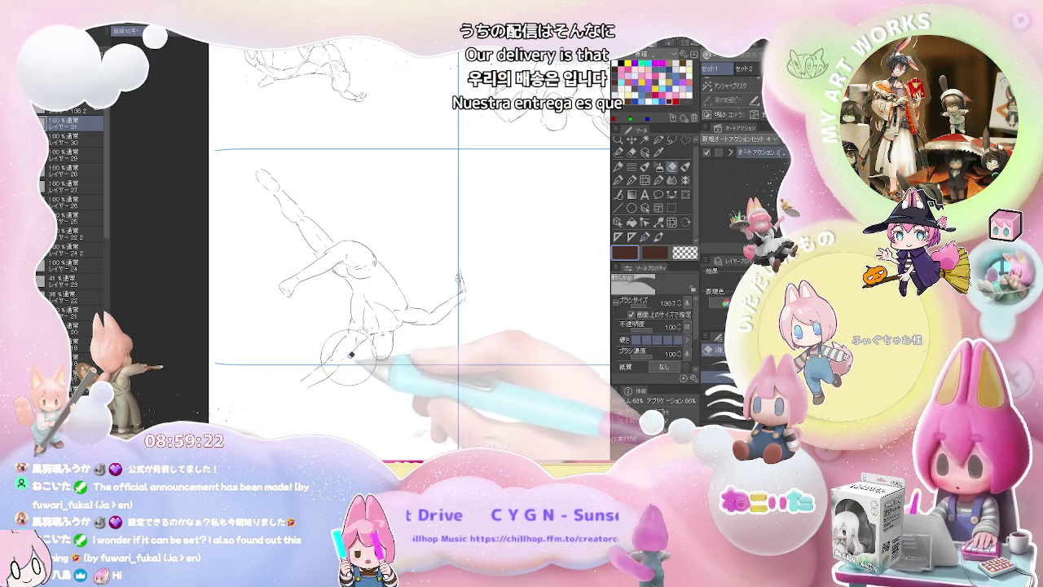
- Return to the pen, zoom out, and pan so the empty centre middle panel shows
key("p")
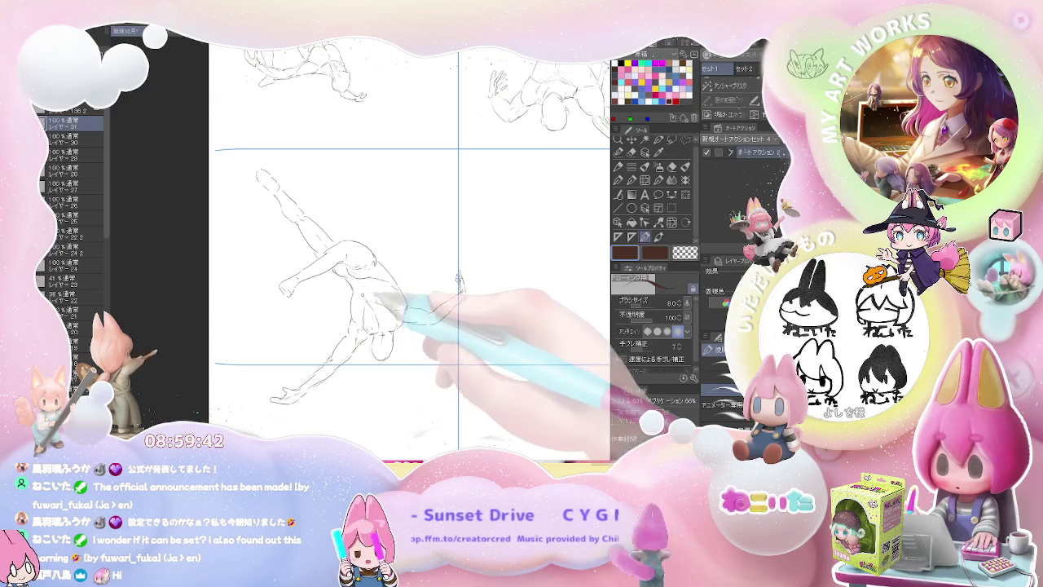
scroll(468, 329, "down", 1)
left_click_drag(468, 328, 369, 306)
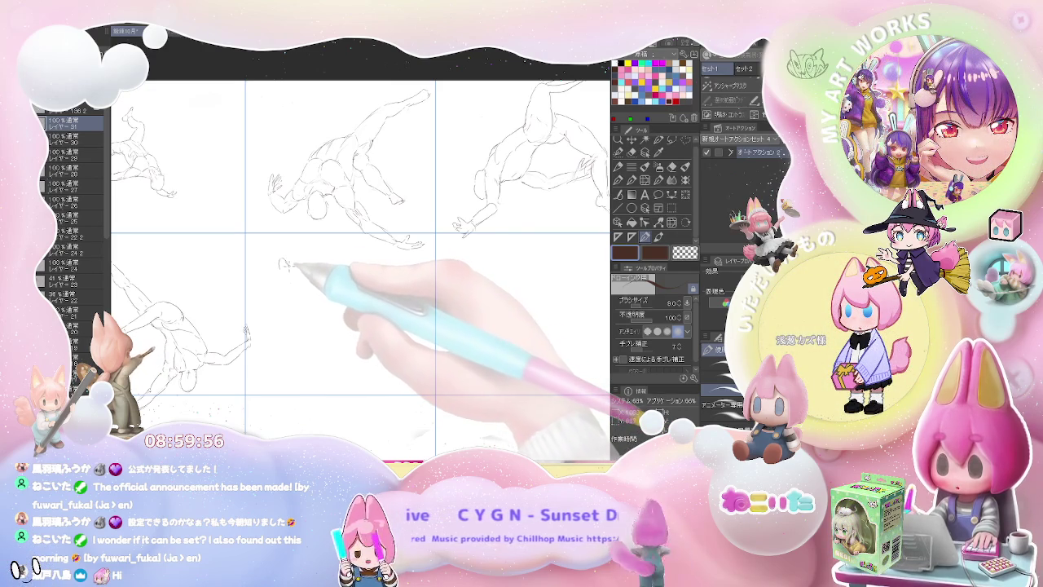
- Sketch an arching figure in the centre panel, with a limb down-right and a leg down-left
mouse_move(281, 261)
left_mouse_down()
mouse_move(284, 277)
mouse_move(334, 281)
left_mouse_up()
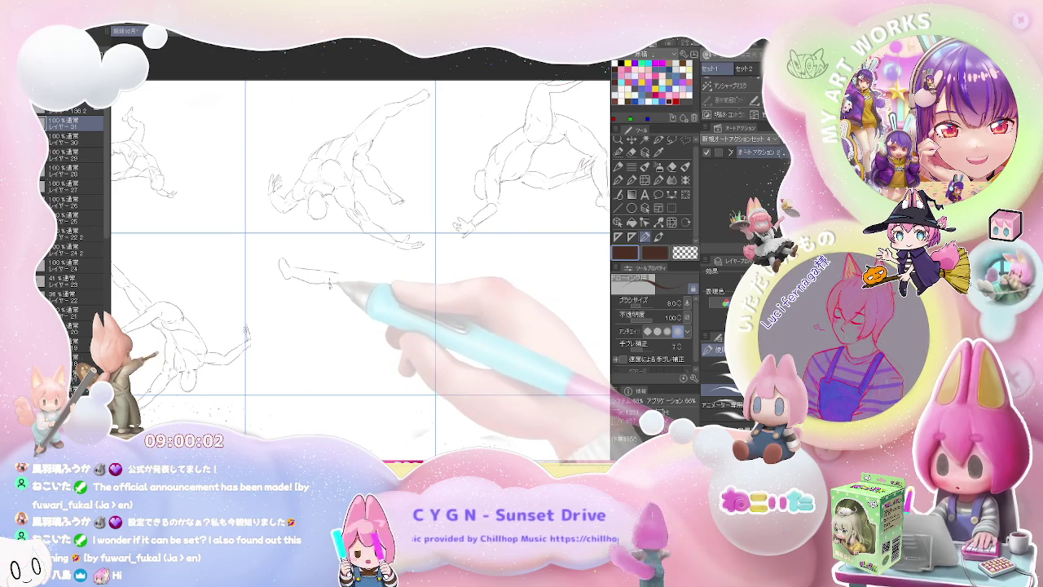
mouse_move(330, 281)
left_mouse_down()
mouse_move(352, 290)
mouse_move(336, 303)
mouse_move(347, 300)
left_mouse_up()
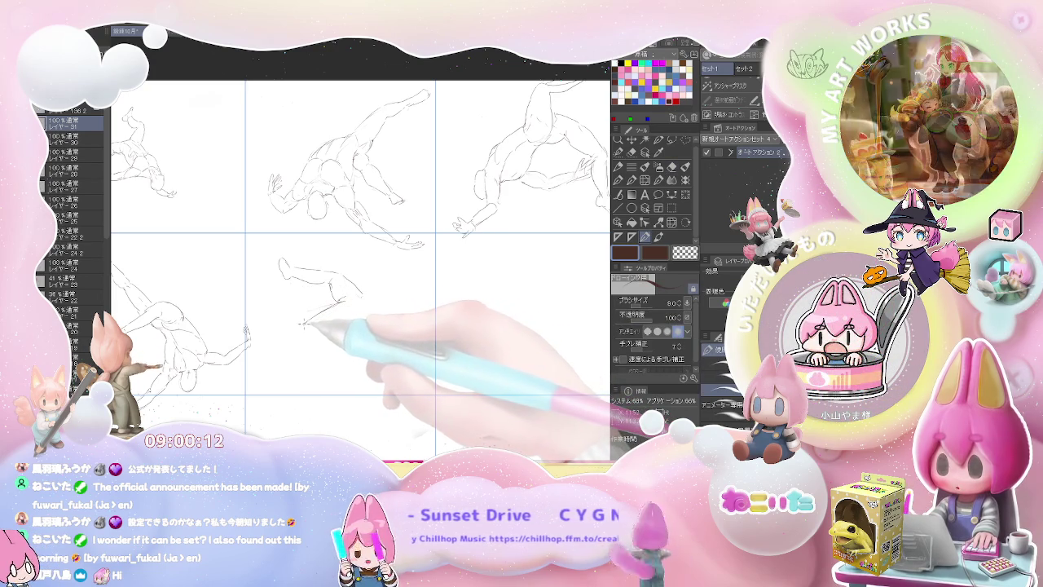
mouse_move(303, 324)
left_mouse_down()
mouse_move(255, 376)
mouse_move(277, 377)
left_mouse_up()
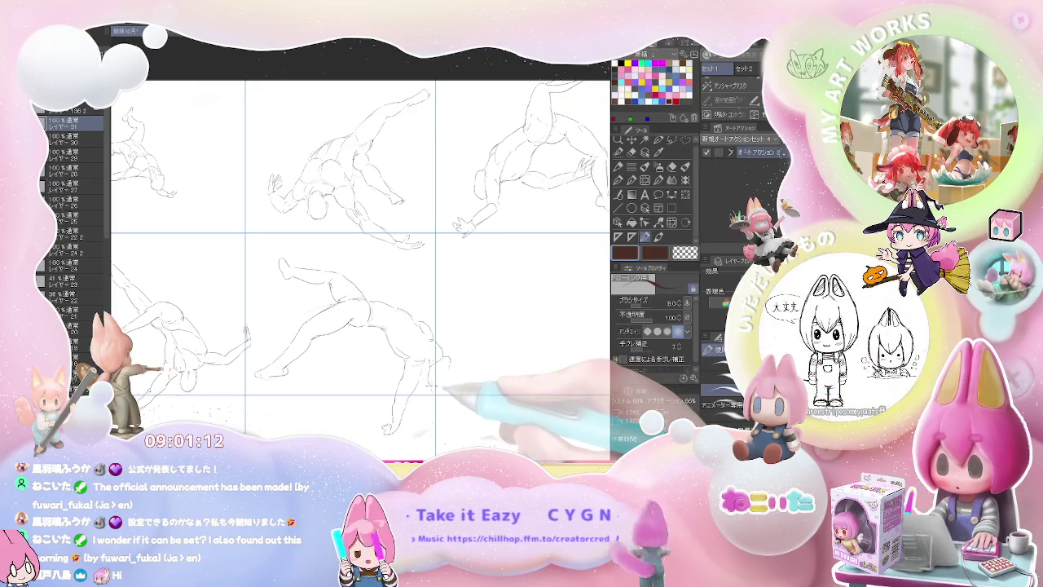
- Erase the rough lines and redraw the head and hands of the centre-panel figure
key("e")
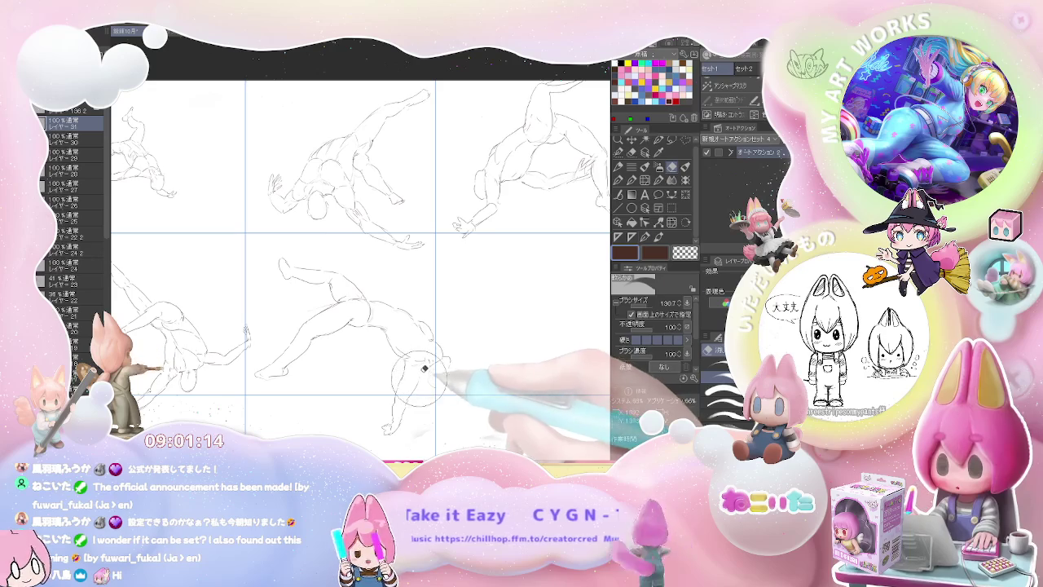
key("p")
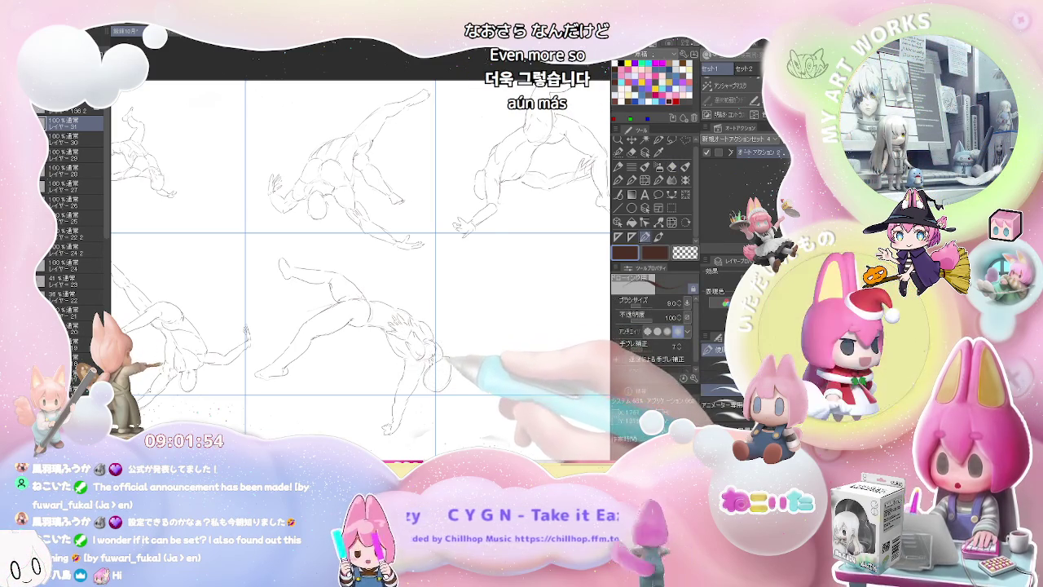
scroll(445, 354, "down", 1)
- Zoom out to the whole page, pan, then zoom in on the empty middle-right panel
scroll(527, 374, "down", 1)
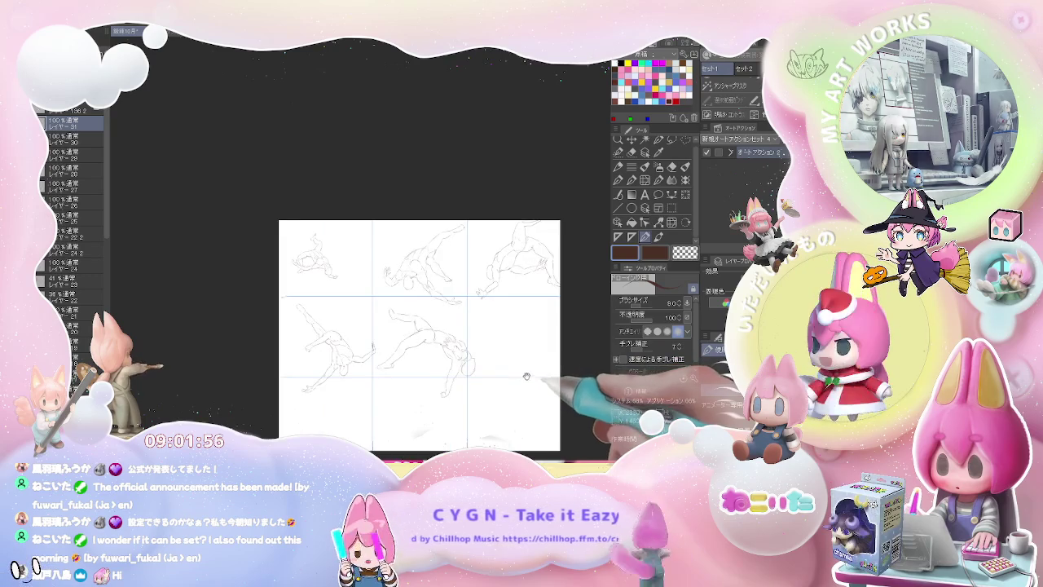
left_click_drag(525, 377, 426, 371)
scroll(472, 355, "up", 1)
scroll(452, 352, "up", 1)
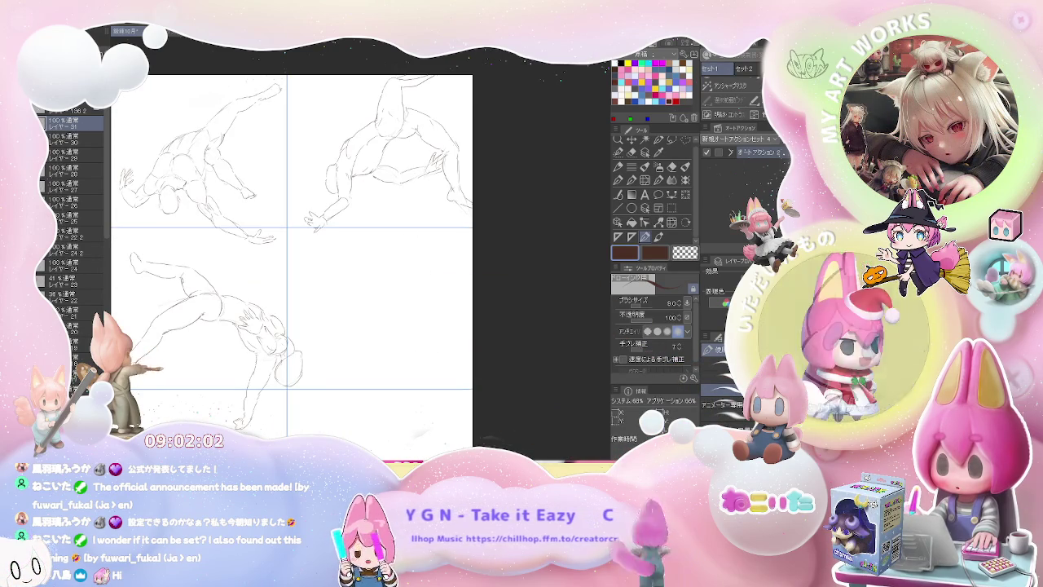
scroll(395, 314, "down", 1)
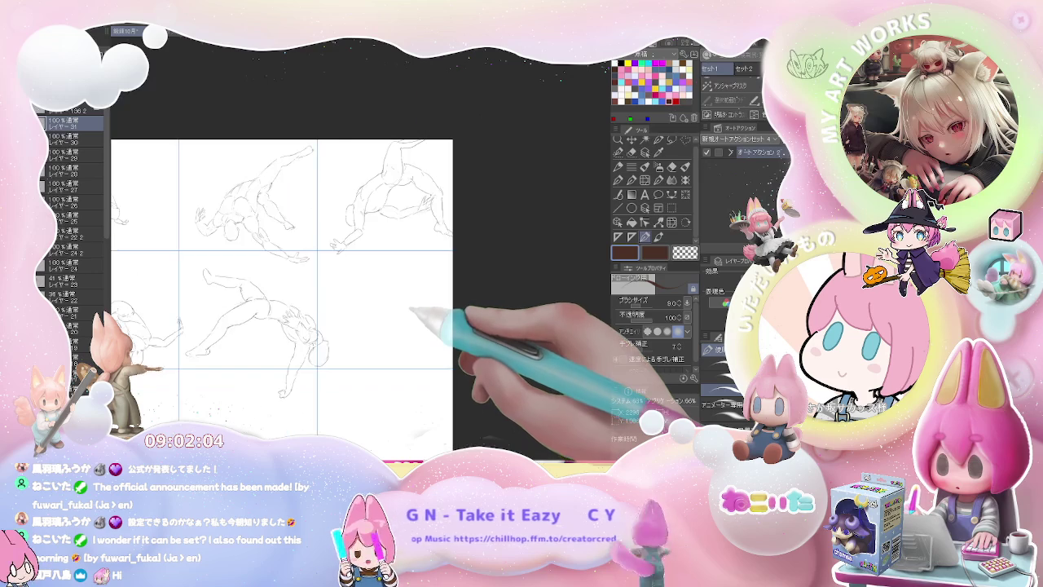
scroll(285, 285, "up", 1)
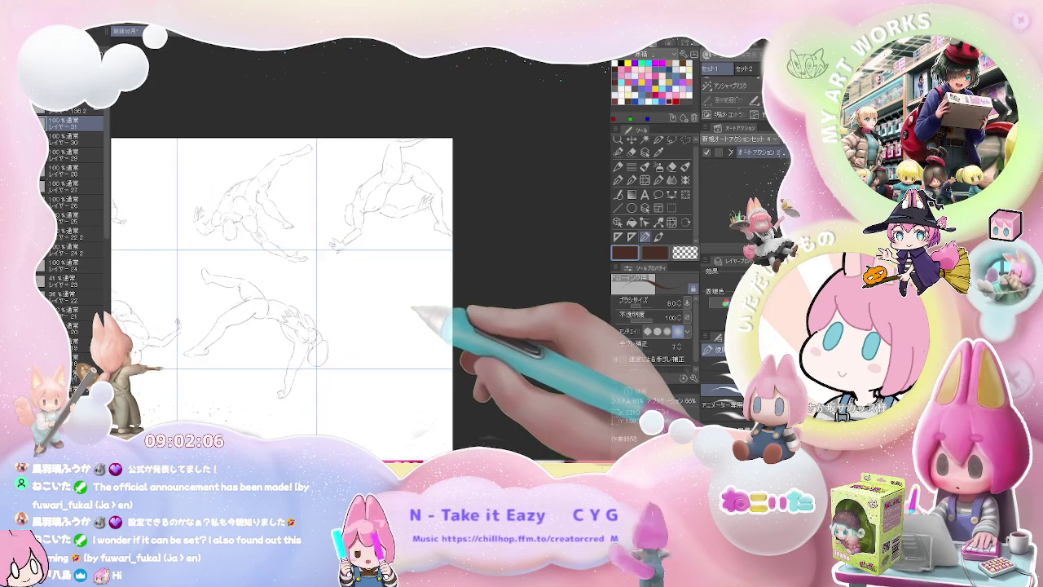
scroll(285, 285, "up", 1)
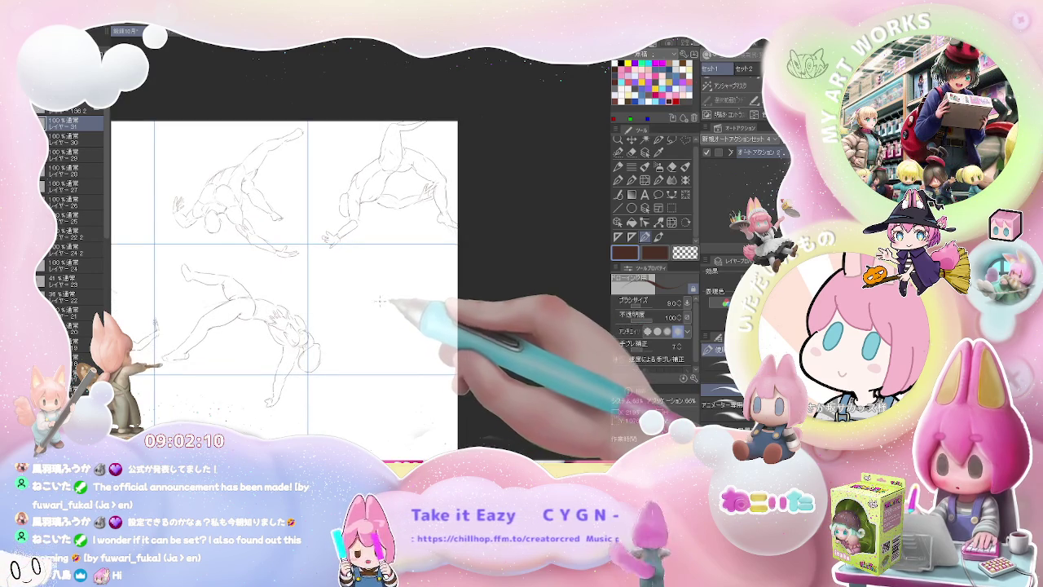
scroll(379, 296, "up", 1)
scroll(359, 289, "up", 1)
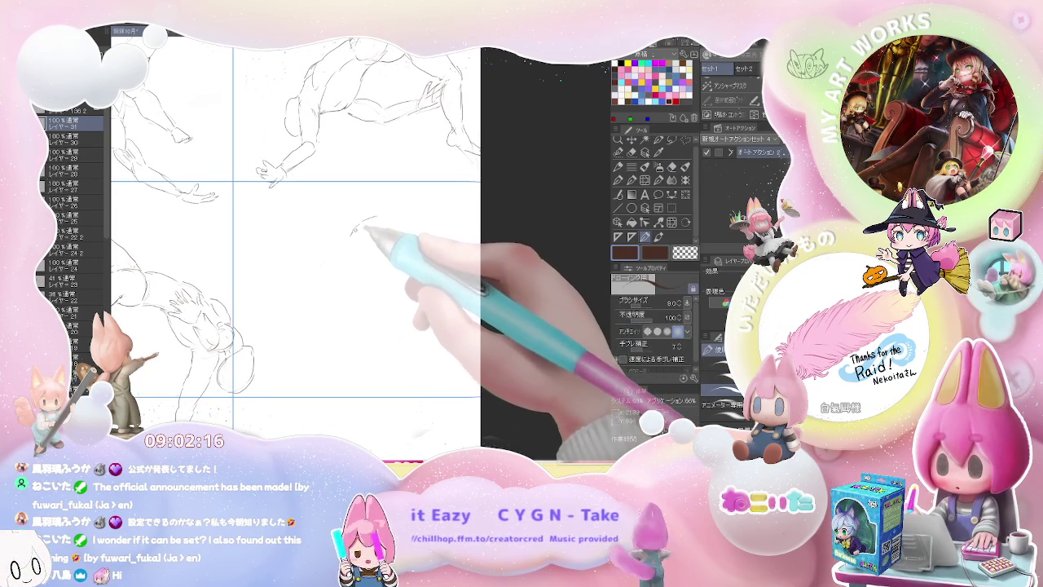
- Start a hunched figure in the middle-right panel with an arm line reaching up-right
left_click_drag(366, 221, 380, 218)
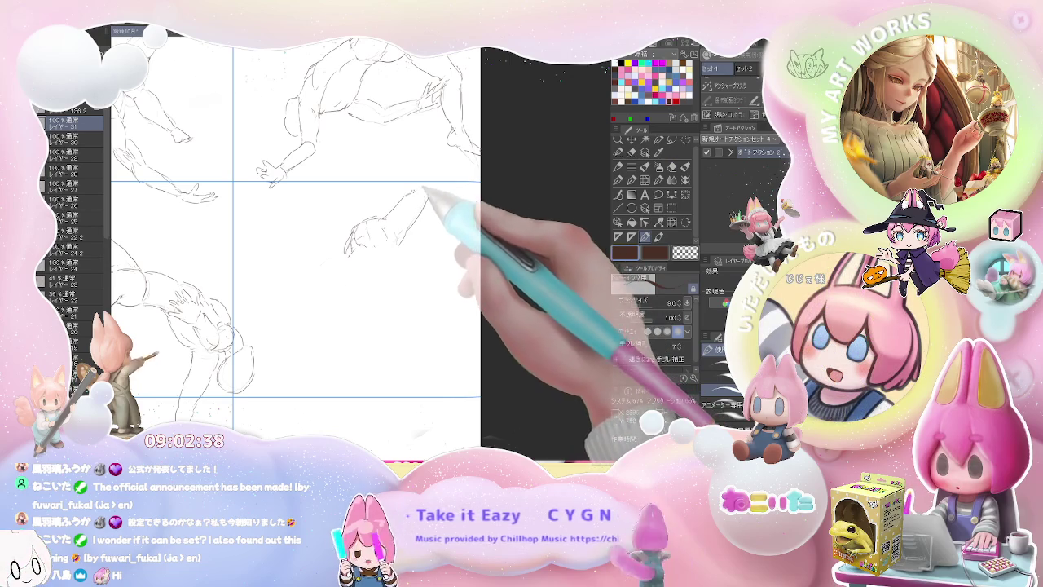
key("e")
key("p")
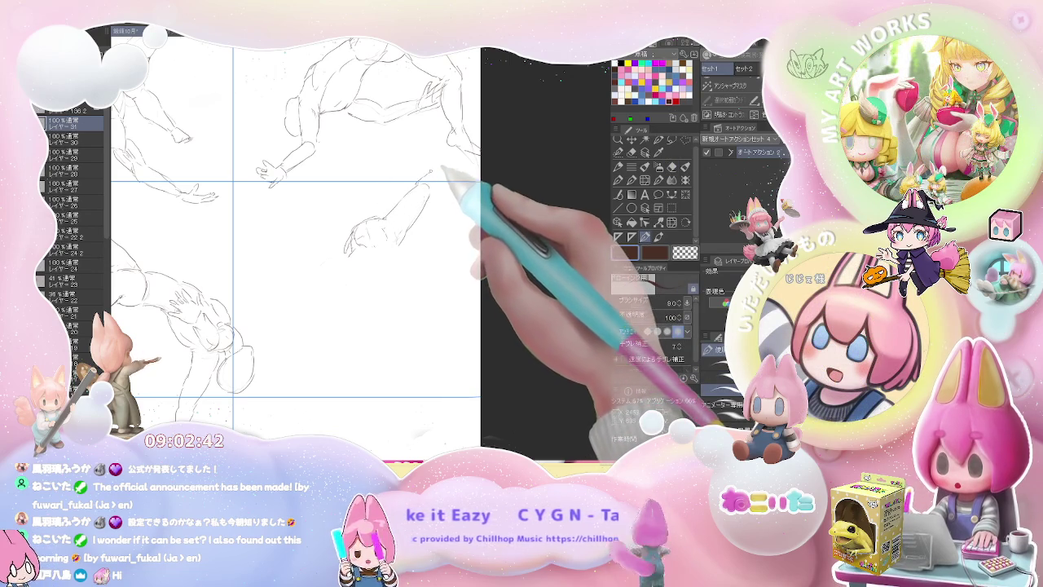
left_click_drag(421, 178, 435, 167)
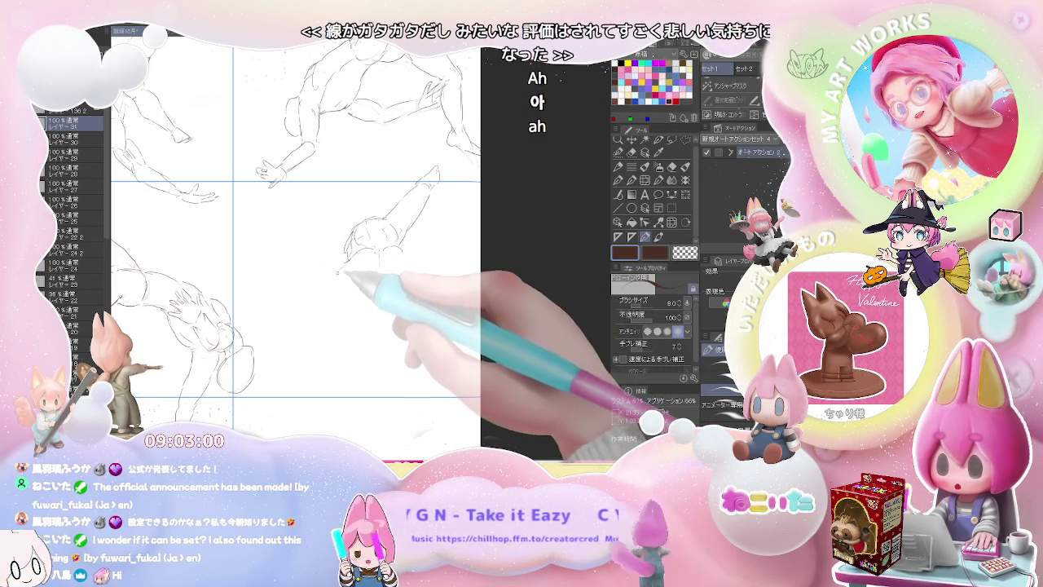
- Sketch the middle figure's hips and legs, erasing and panning as needed
left_click_drag(340, 273, 407, 295)
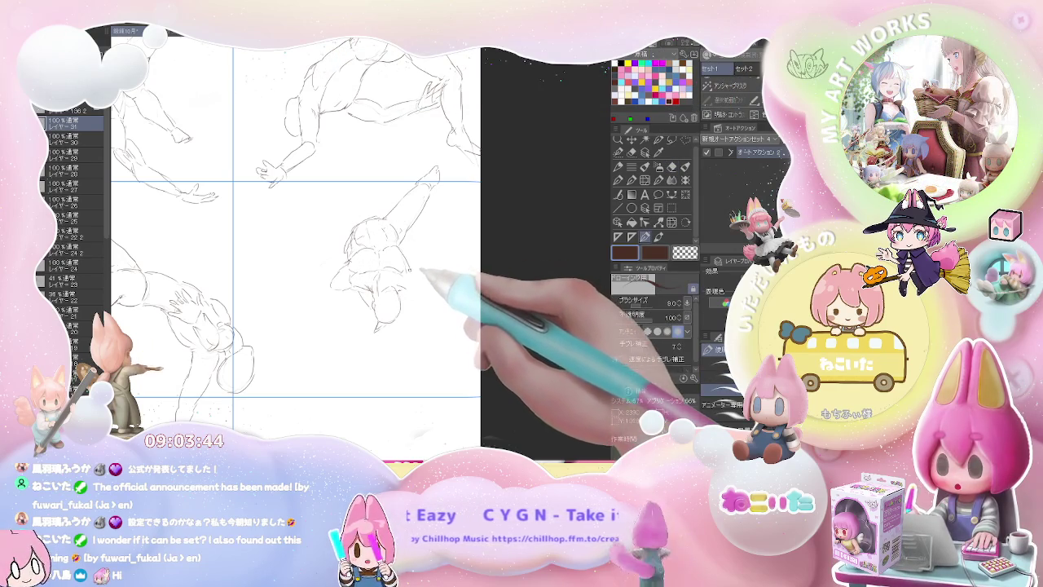
key("e")
key("p")
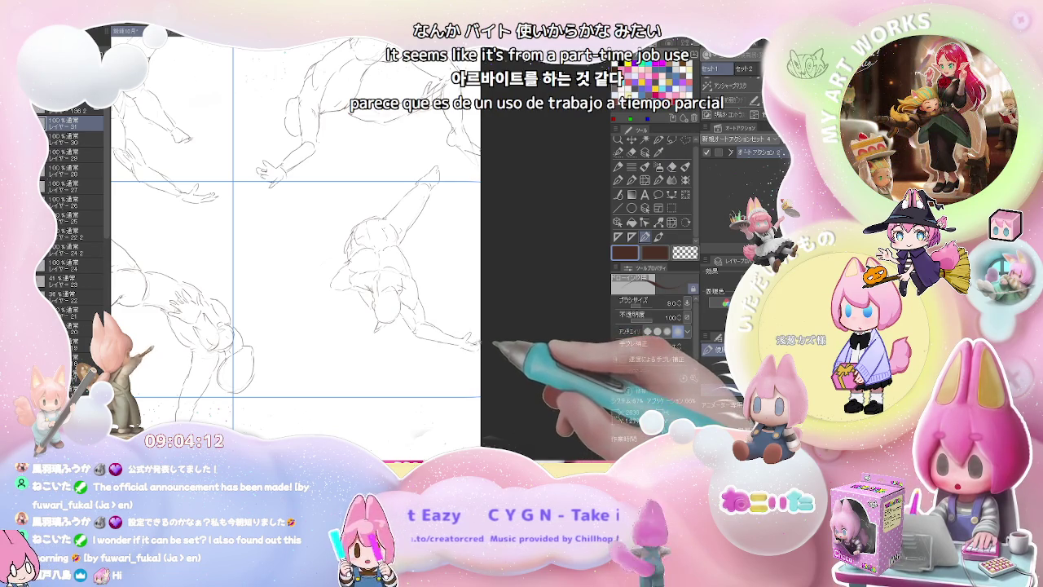
left_click_drag(336, 295, 393, 286)
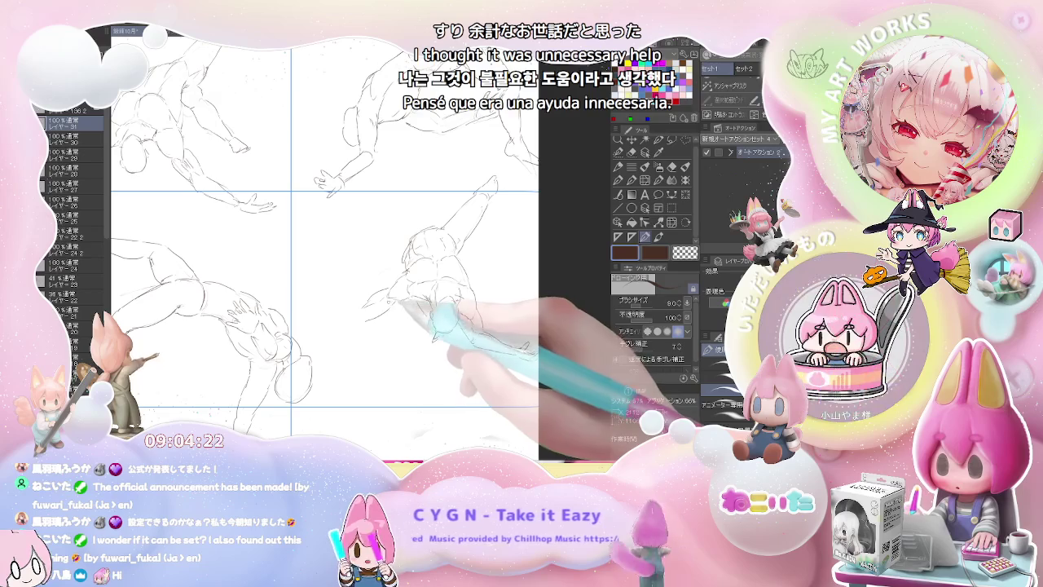
key("e")
key("p")
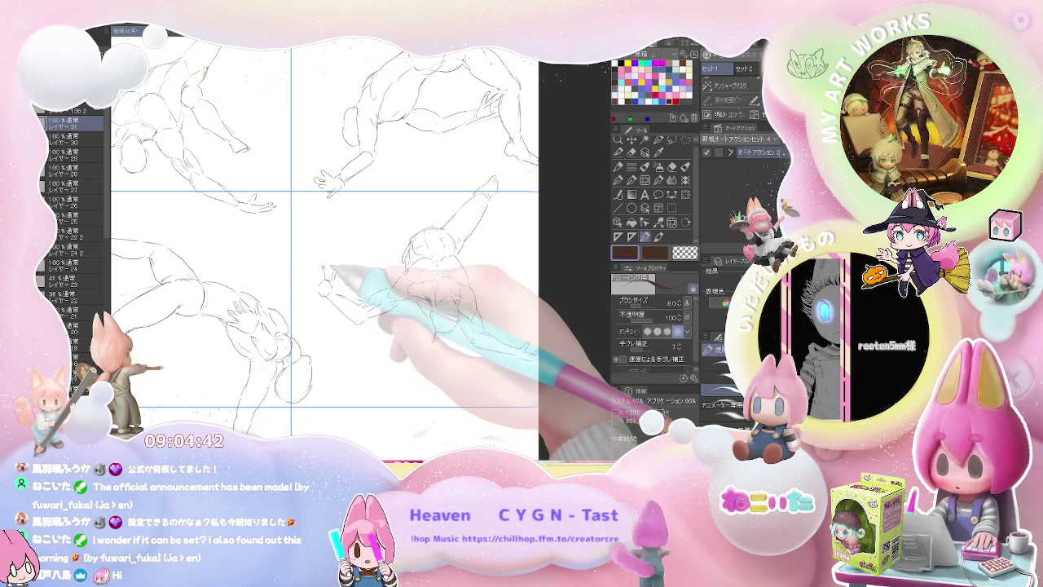
- Zoom out with Ctrl+minus, zoom into the bottom row, and undo a stray diagonal stroke
key("ctrl+minus")
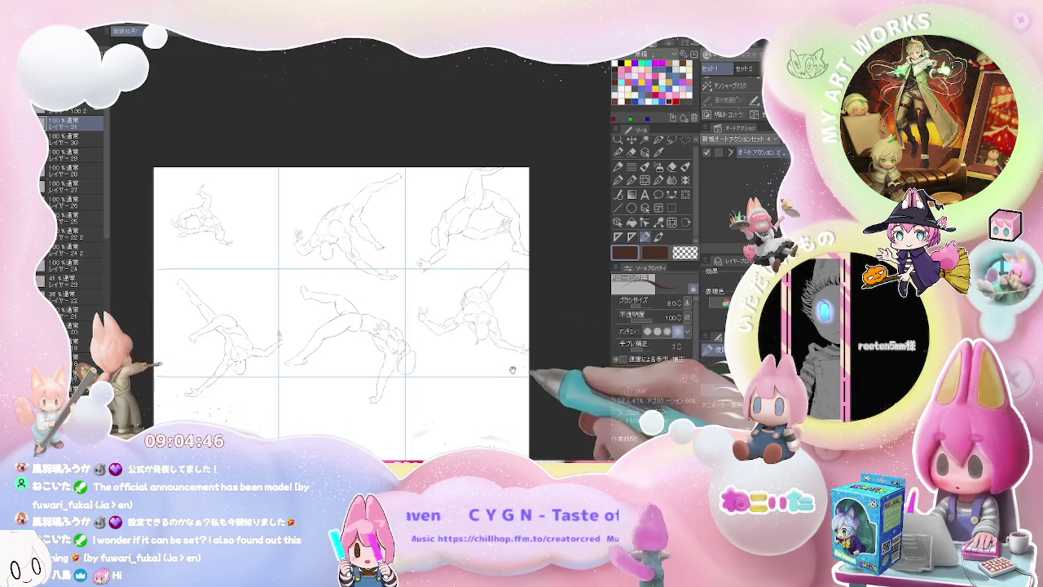
left_click_drag(520, 359, 465, 347)
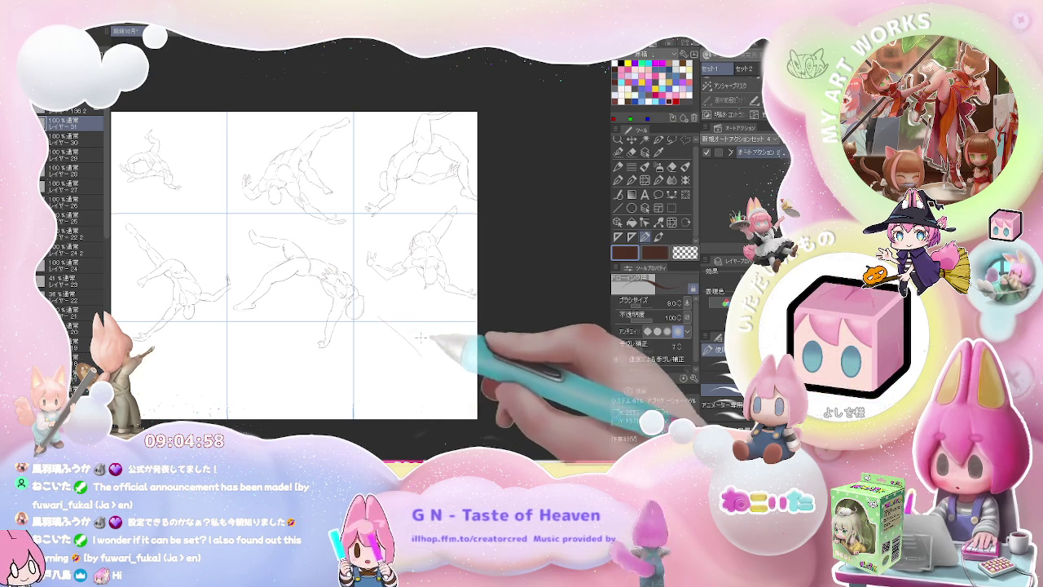
scroll(375, 313, "up", 3)
left_click_drag(259, 204, 353, 289)
key("ctrl+z")
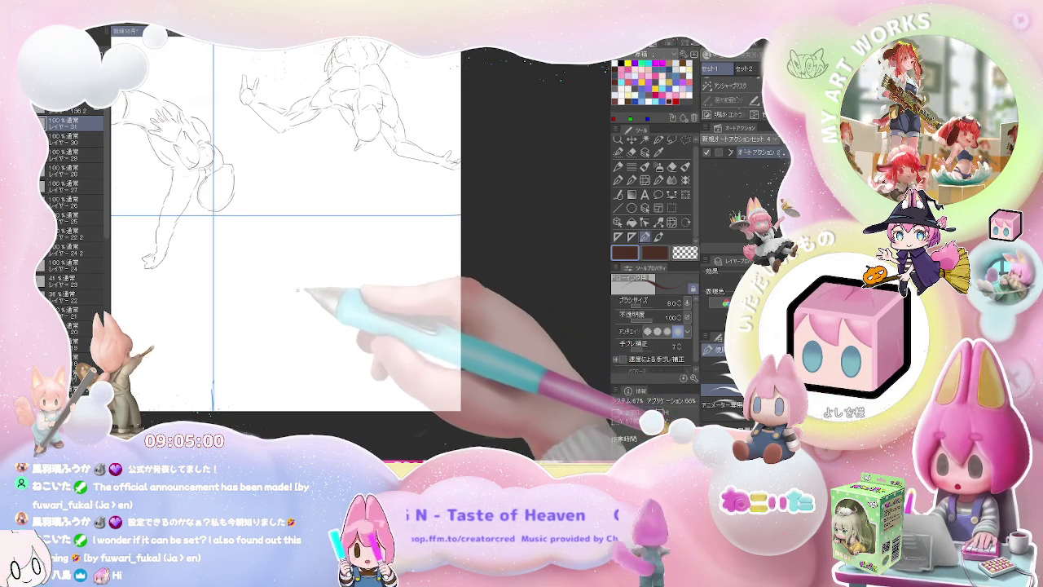
- Draw a small oval head in the bottom panel with strokes above and down its left side
mouse_move(312, 287)
left_mouse_down()
mouse_move(294, 302)
mouse_move(320, 285)
mouse_move(284, 295)
left_mouse_up()
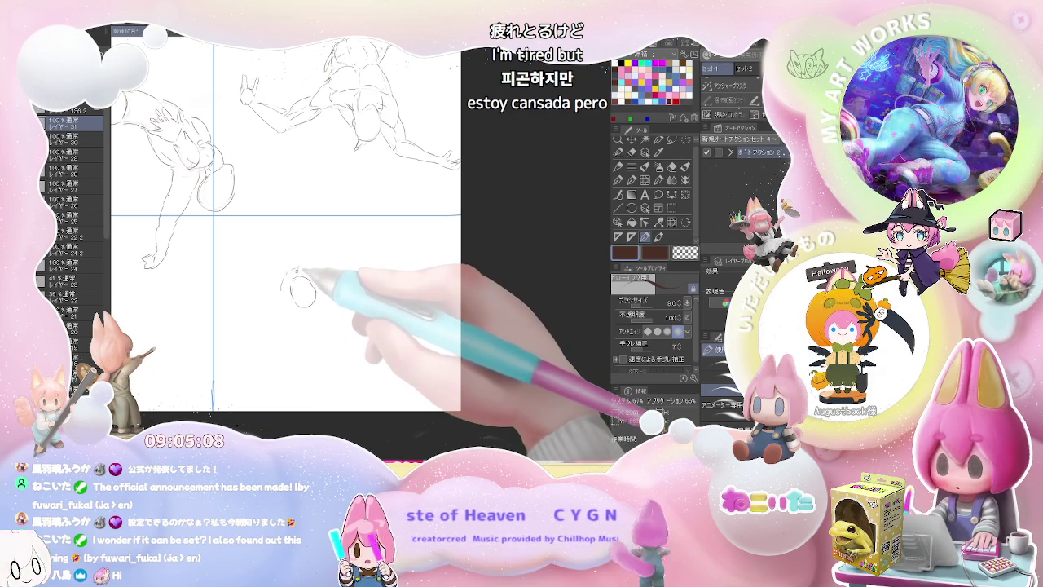
left_click_drag(298, 266, 320, 258)
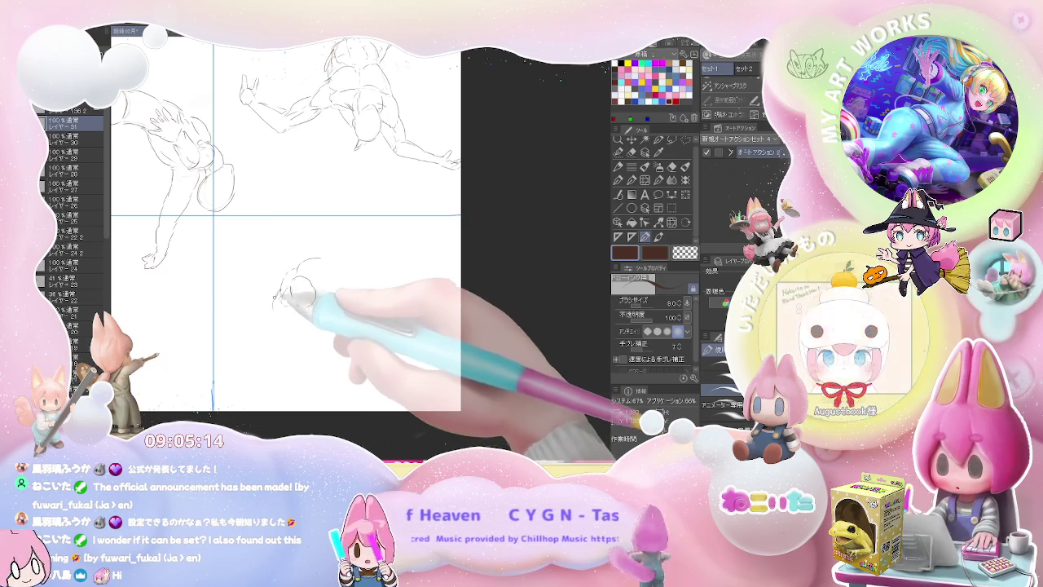
left_click_drag(281, 287, 275, 318)
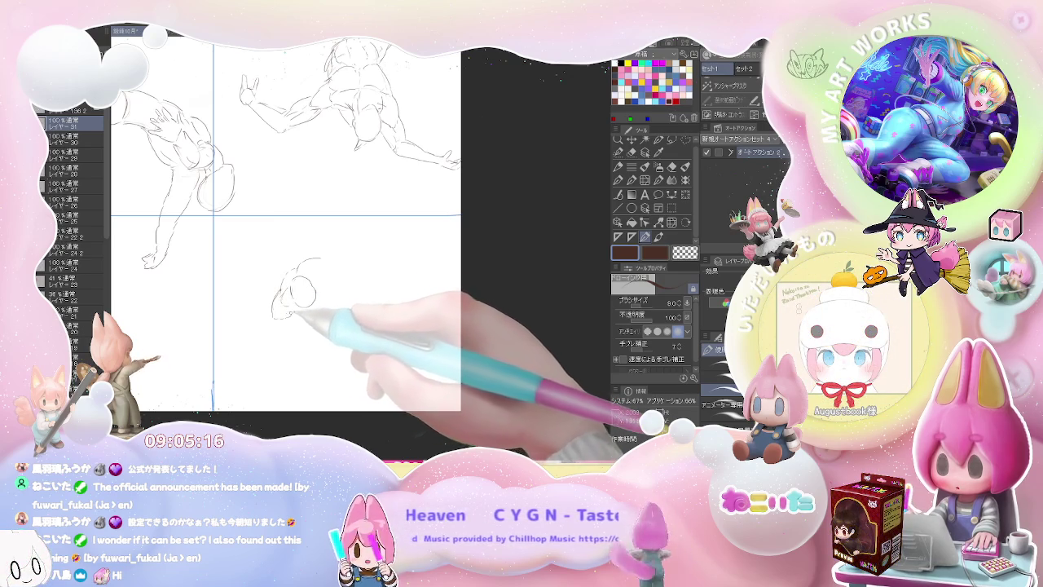
left_click_drag(283, 281, 272, 314)
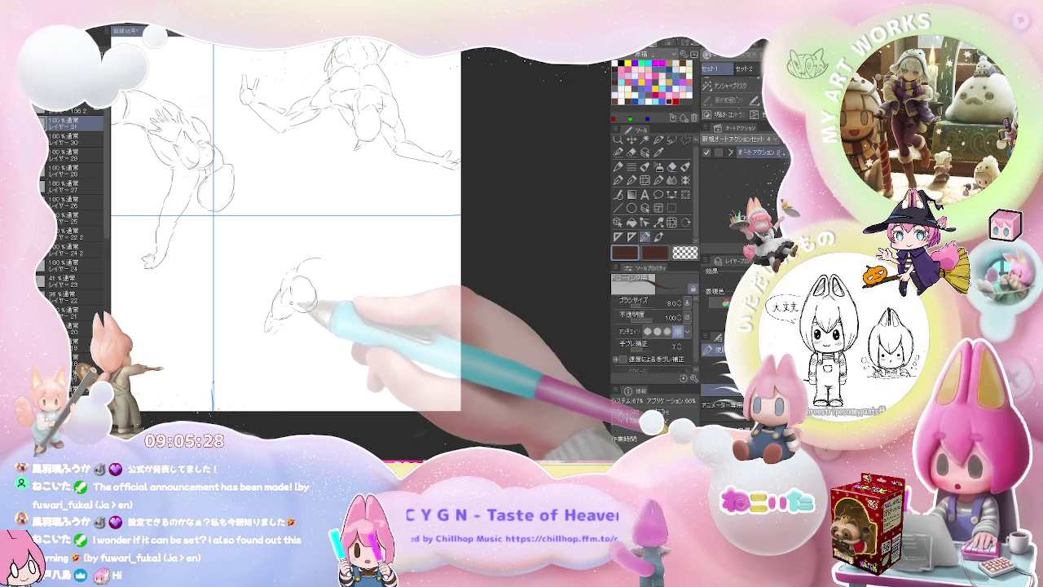
key("e")
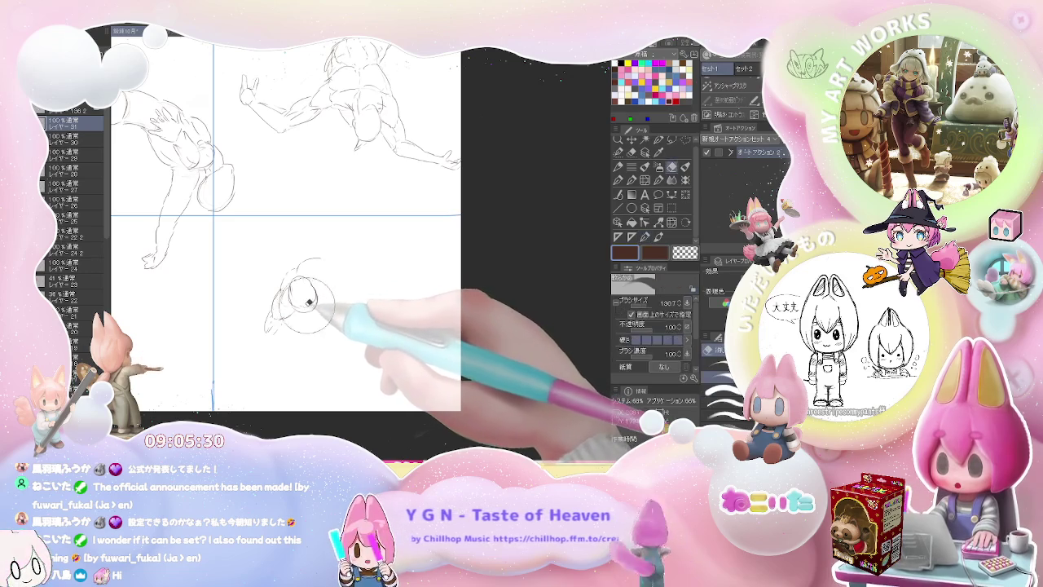
key("p")
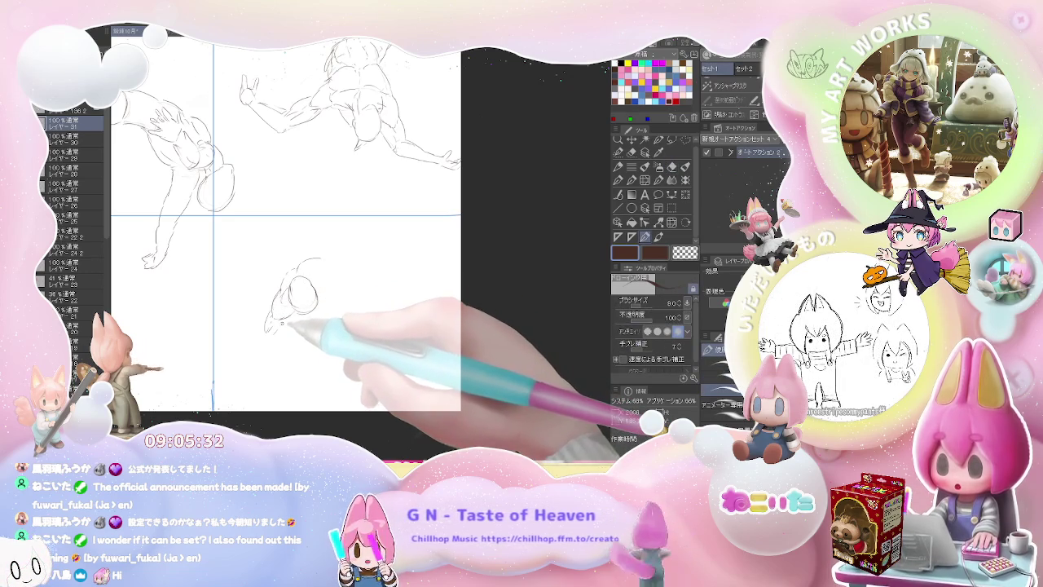
- Add body and limb strokes sweeping down-left below the head
left_click_drag(280, 324, 277, 339)
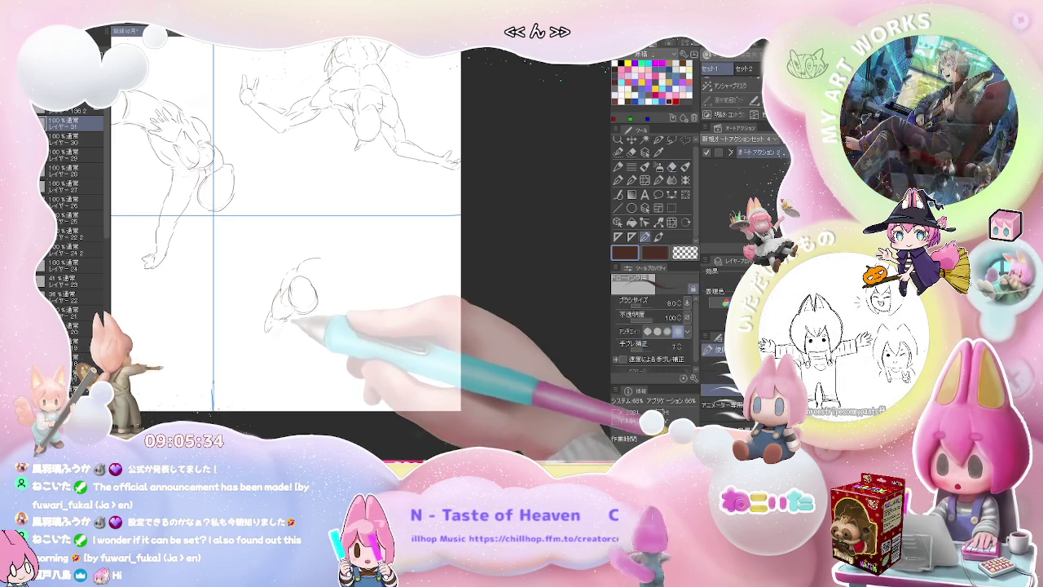
left_click(268, 354)
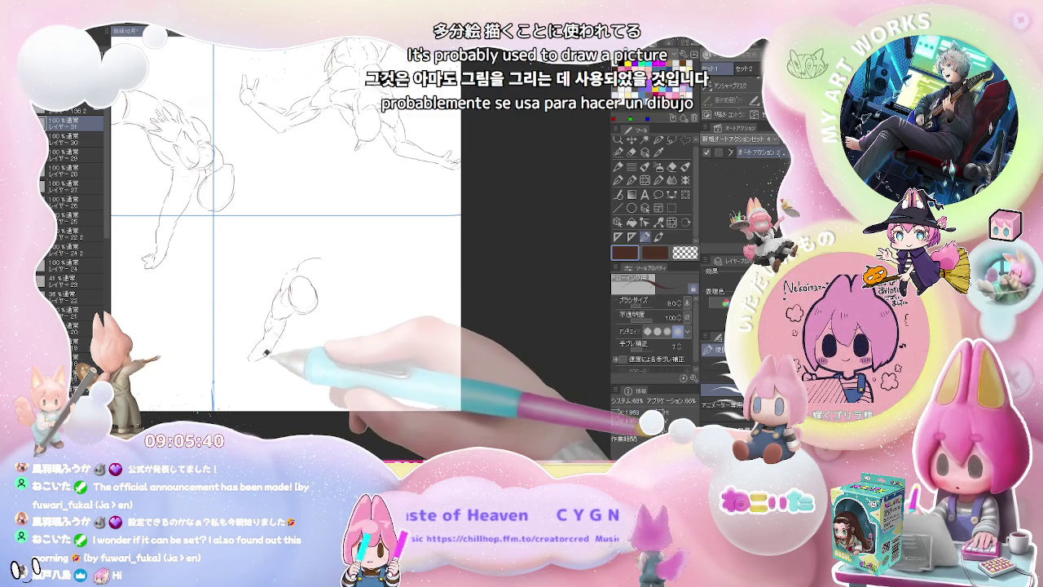
key("e")
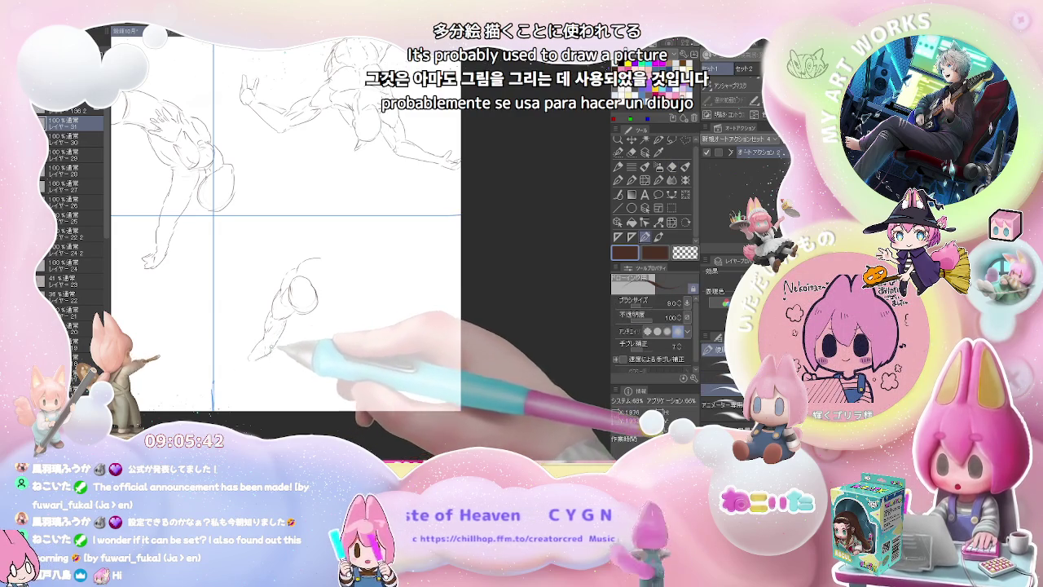
key("p")
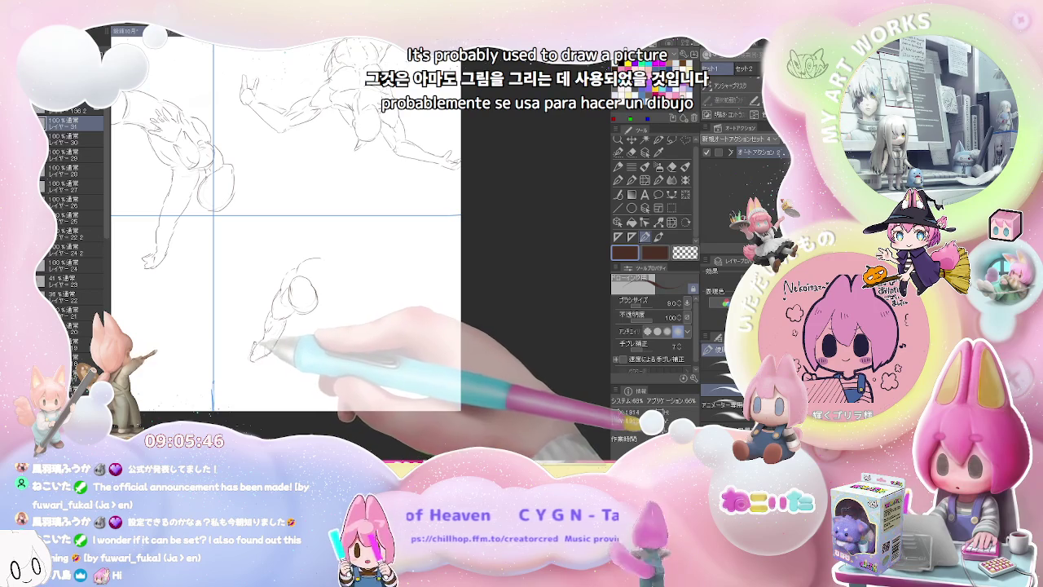
left_click_drag(251, 352, 268, 363)
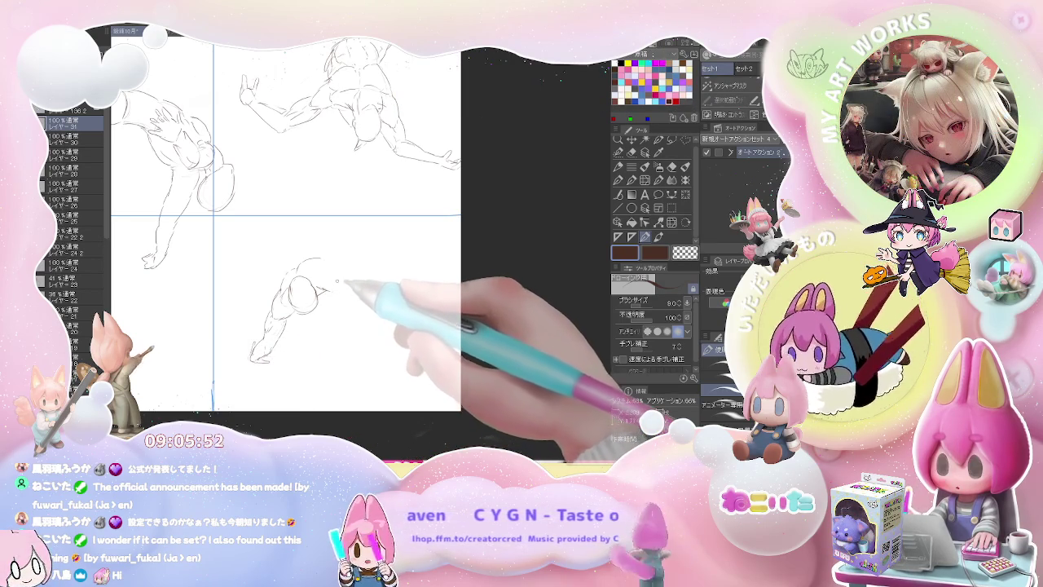
- Add small arcs and strokes around the right side of the lower figure's head
mouse_move(334, 266)
left_mouse_down()
mouse_move(326, 281)
mouse_move(340, 283)
left_mouse_up()
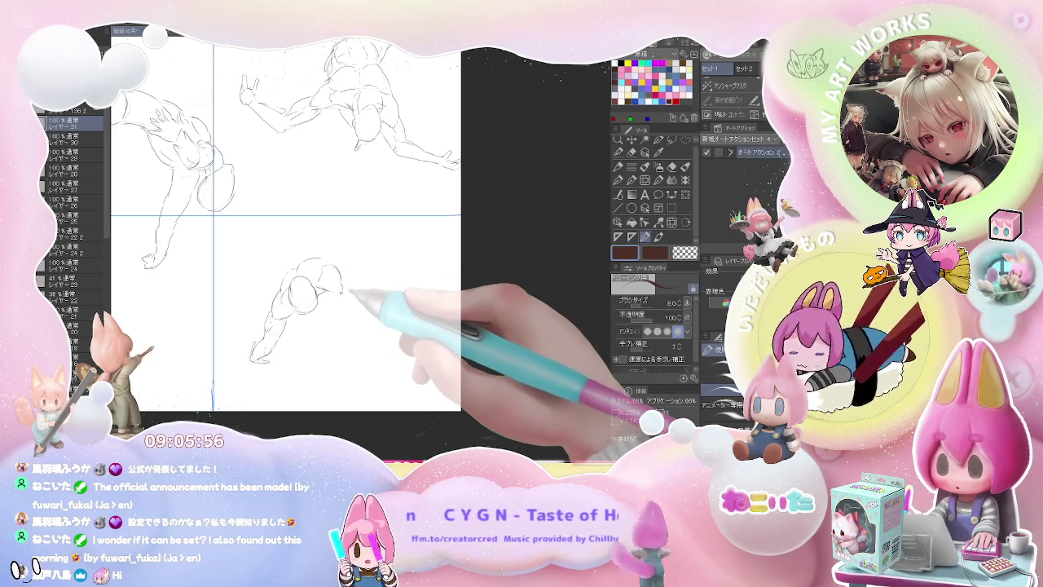
key("e")
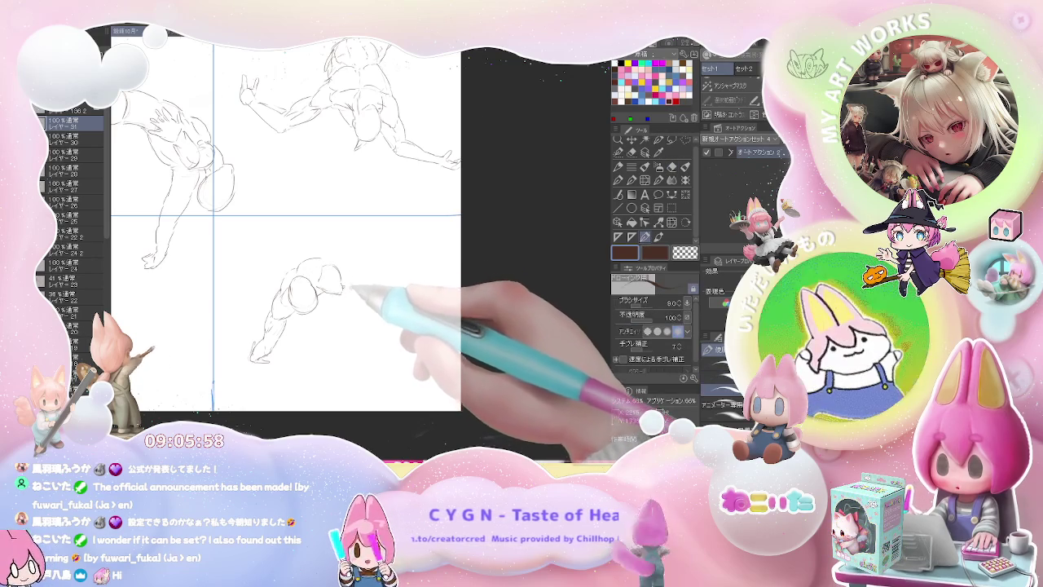
key("p")
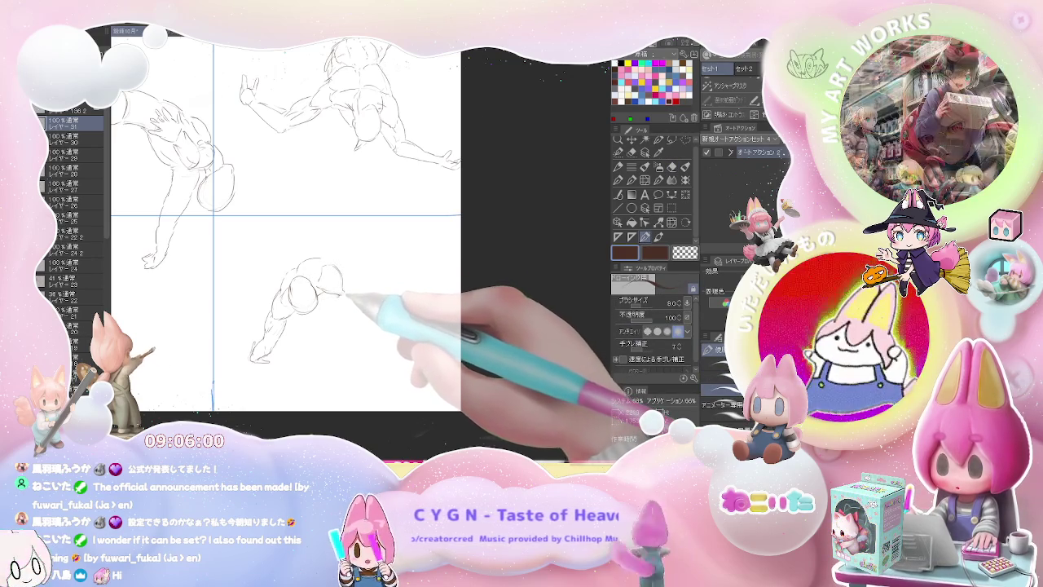
left_click_drag(332, 285, 343, 295)
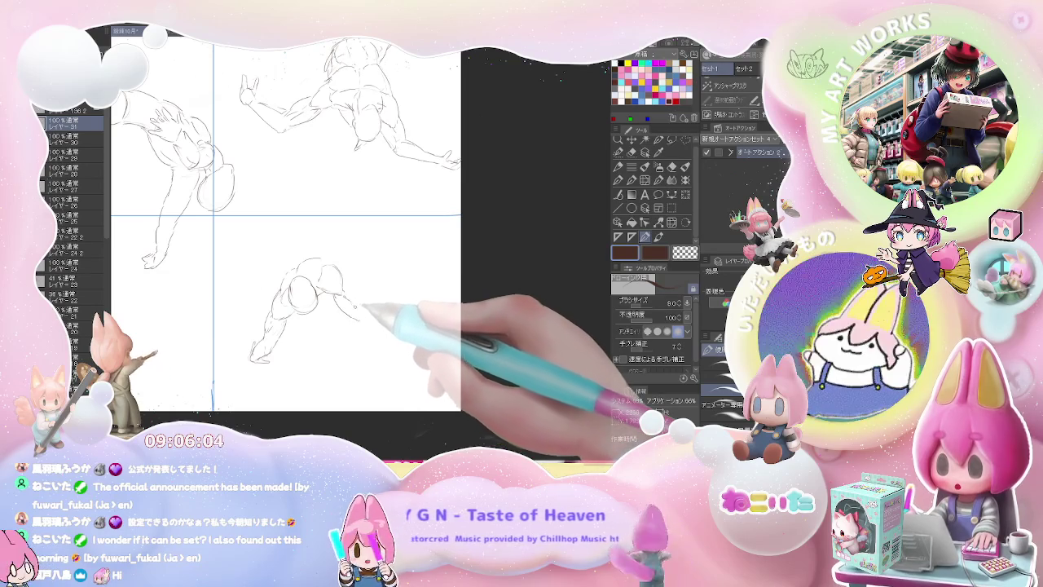
left_click_drag(334, 295, 352, 310)
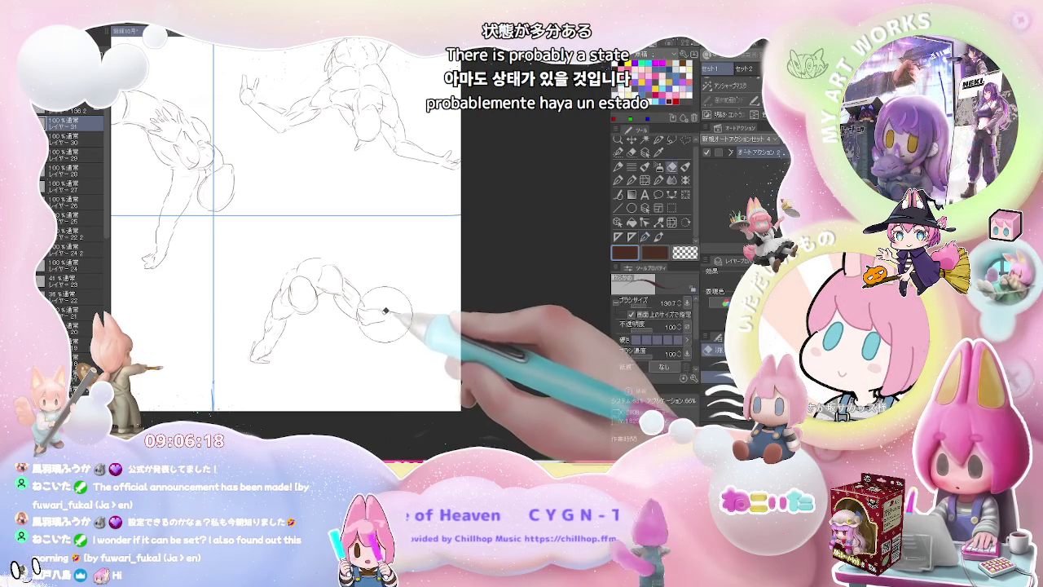
- Sketch the forearm contour, hand fingers, and the curve of the figure's back
left_click_drag(365, 321, 402, 312)
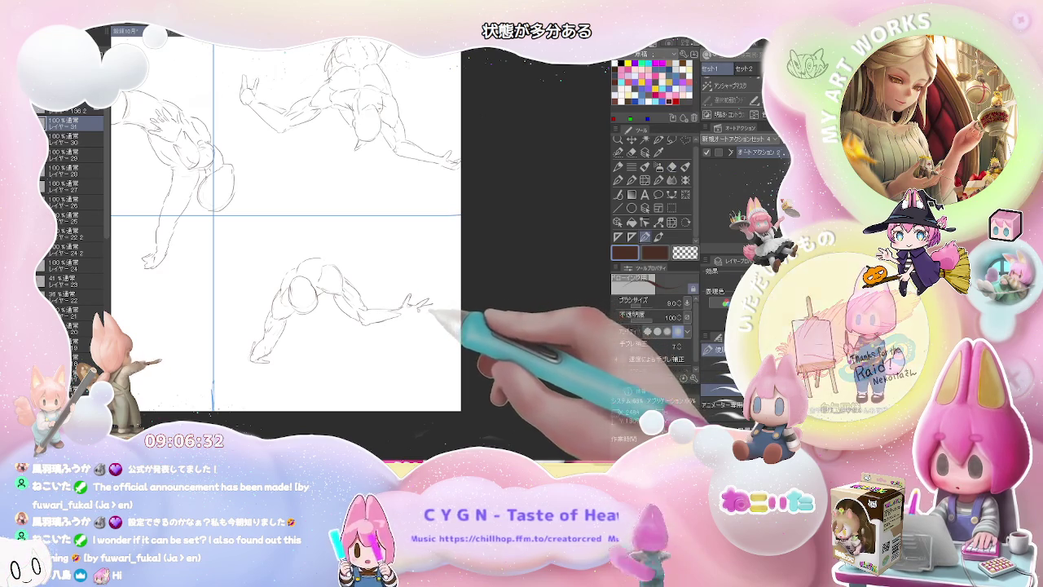
left_click_drag(417, 302, 431, 313)
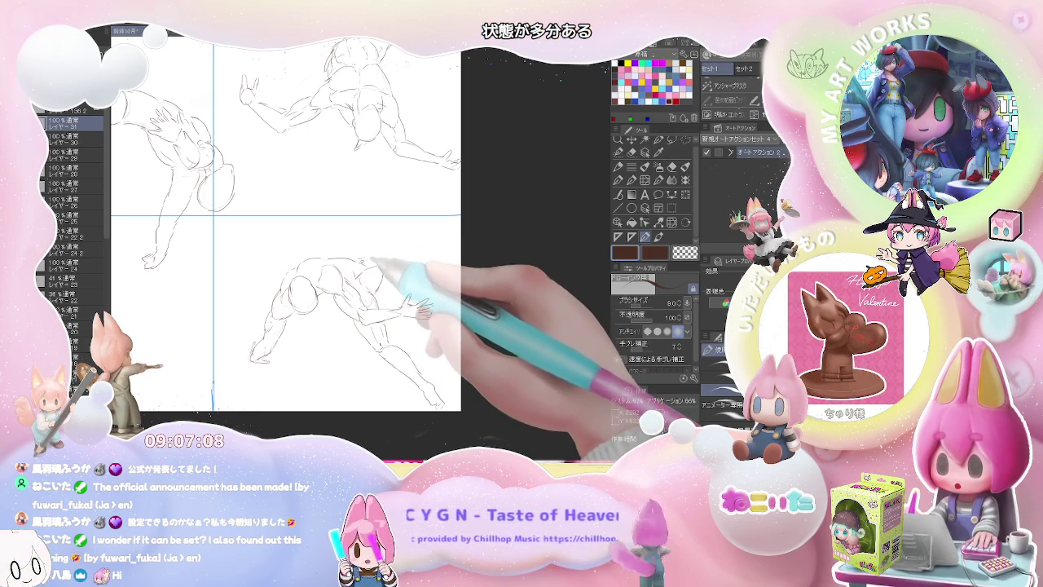
left_click_drag(365, 259, 423, 238)
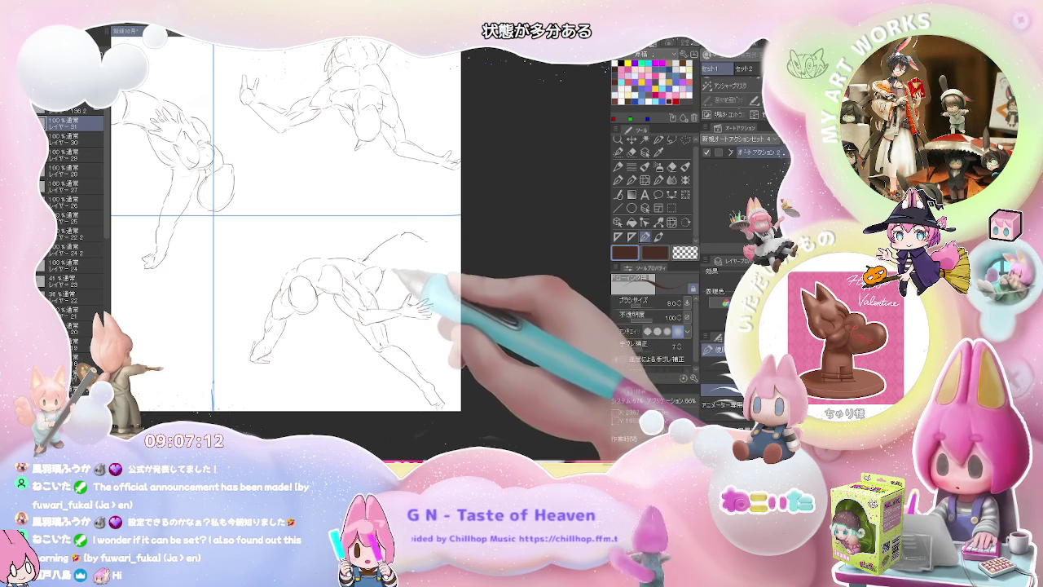
mouse_move(407, 237)
left_mouse_down()
mouse_move(428, 251)
mouse_move(458, 237)
left_mouse_up()
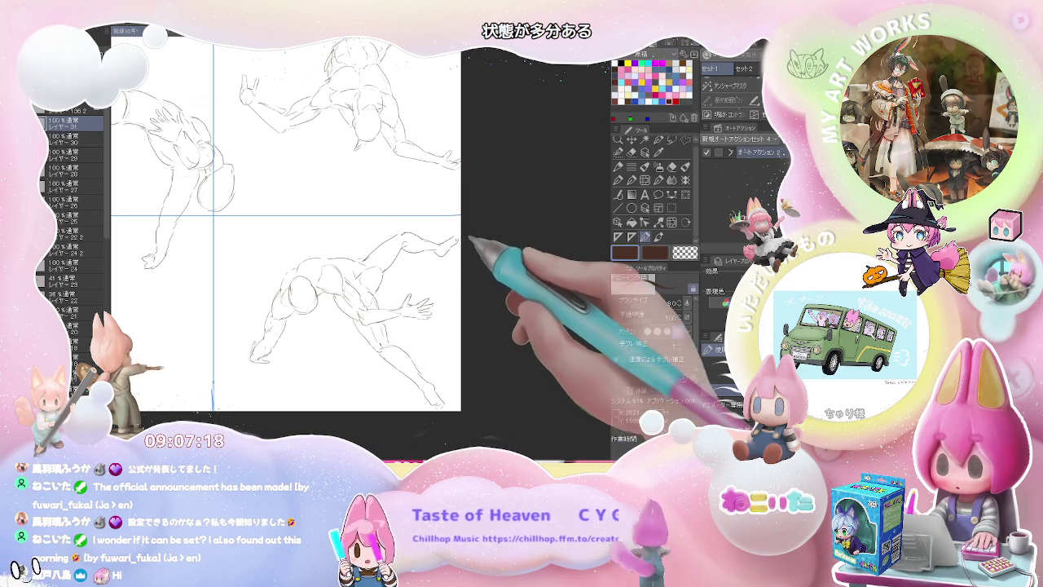
scroll(452, 243, "down", 2)
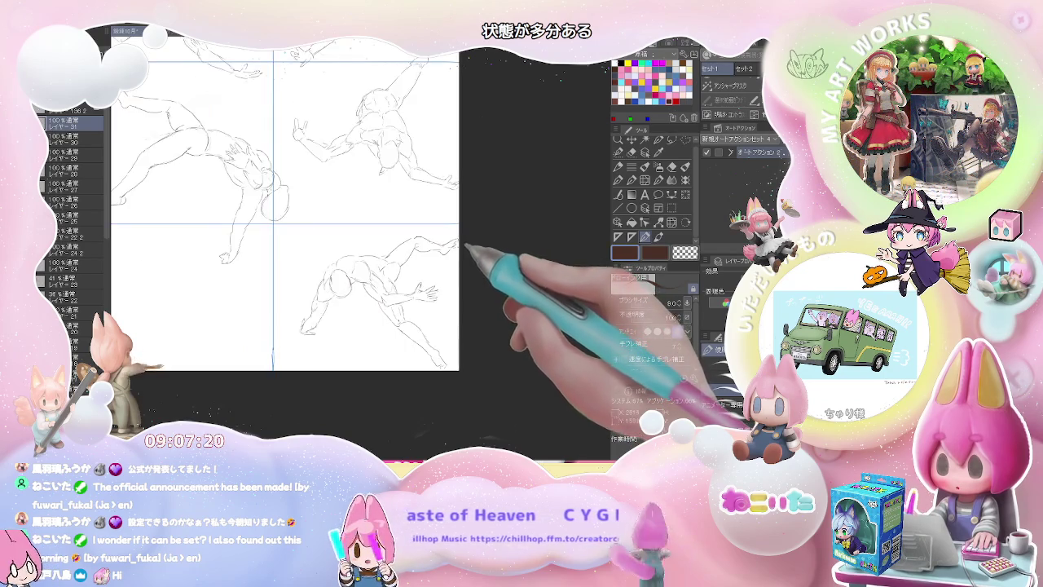
- Pan and zoom out to check the page, then zoom back into the lower-middle panel
left_click_drag(358, 317, 540, 342)
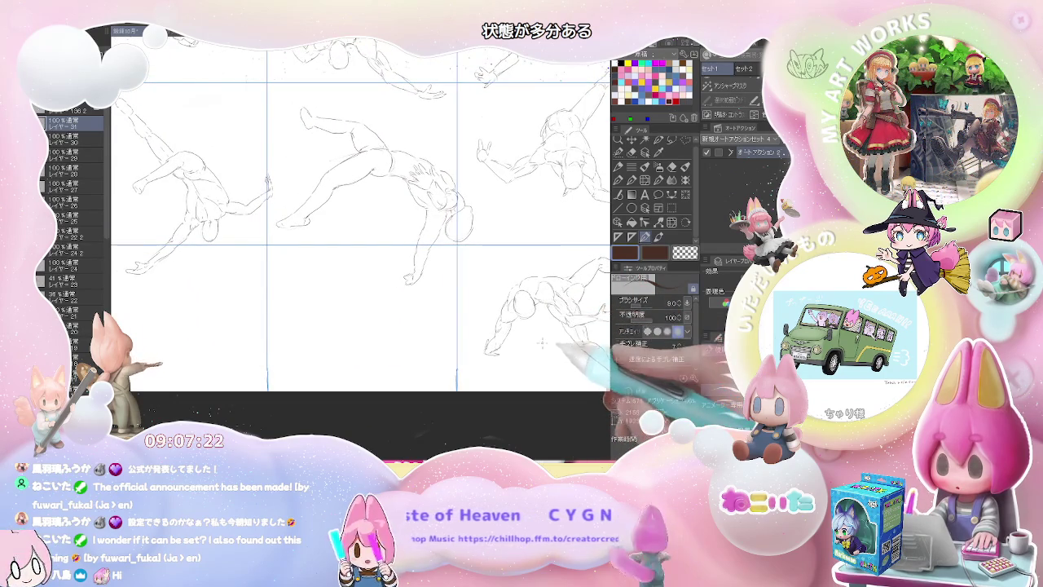
scroll(540, 342, "down", 2)
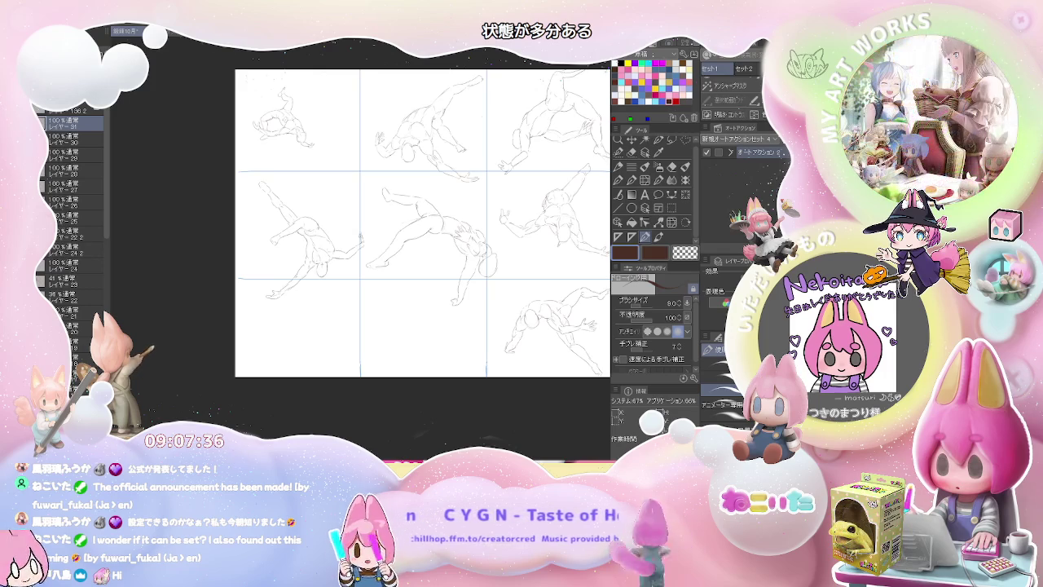
scroll(393, 298, "up", 1)
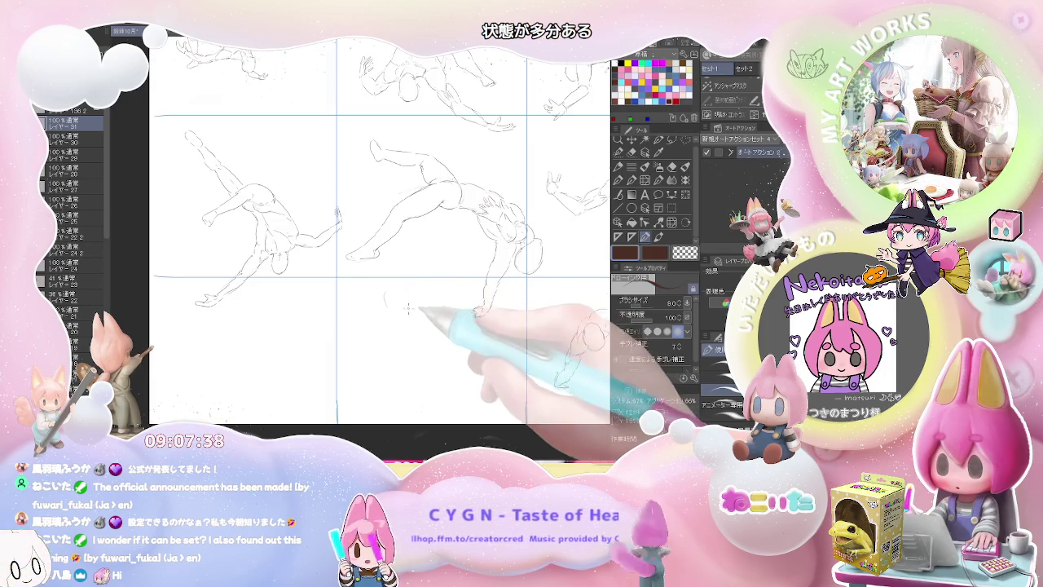
scroll(375, 277, "up", 1)
scroll(365, 265, "up", 1)
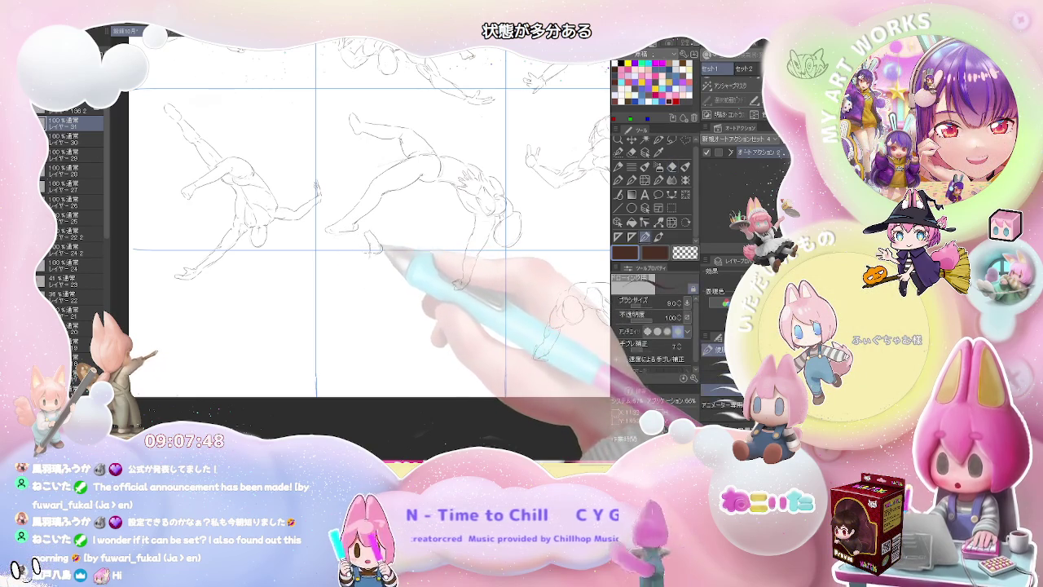
- Pencil a raised leg and foot, with short lines extending below the foot
left_click_drag(366, 268, 377, 287)
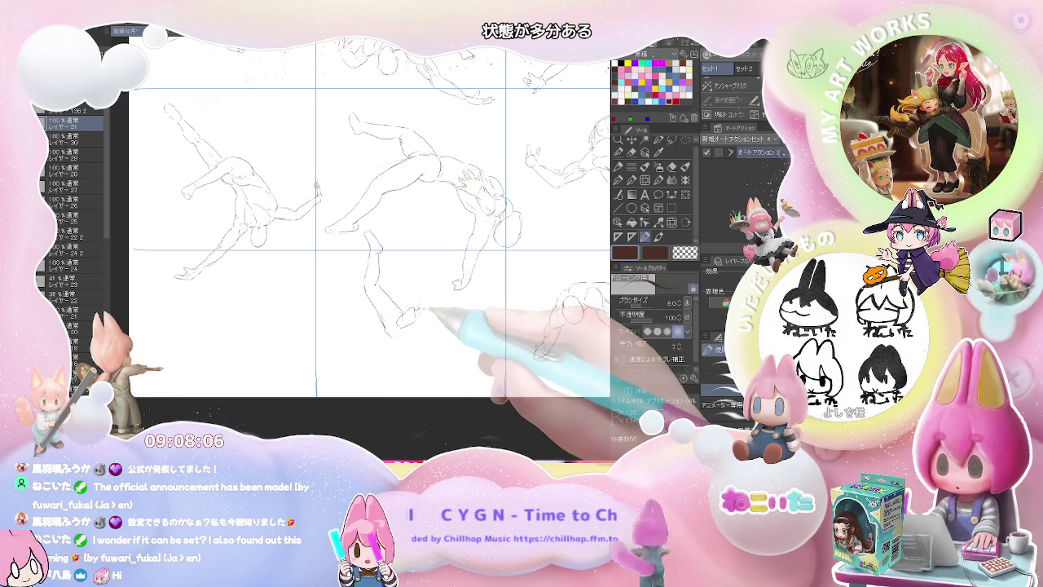
left_click_drag(430, 308, 441, 323)
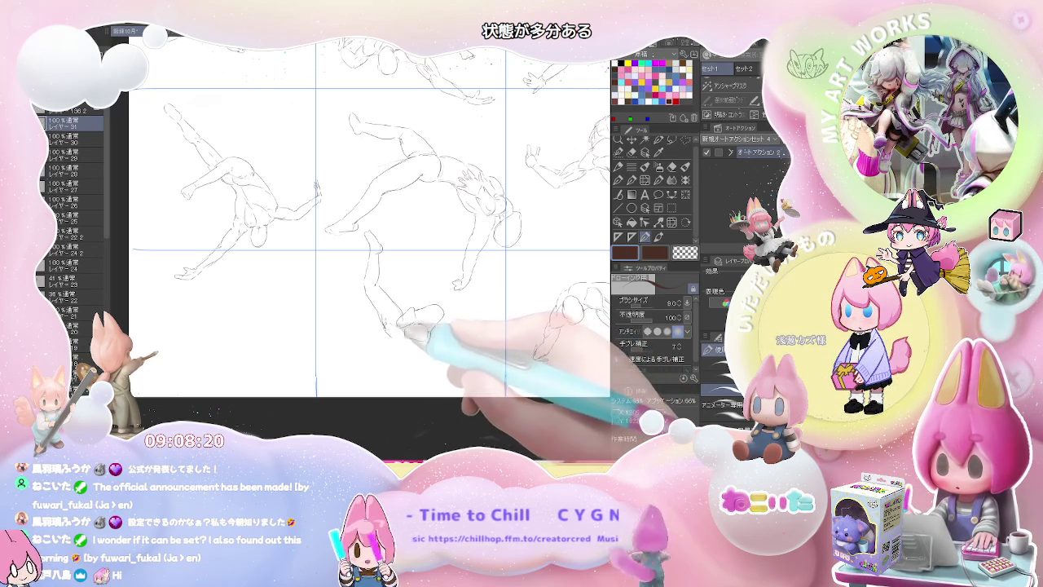
left_click_drag(418, 311, 395, 280)
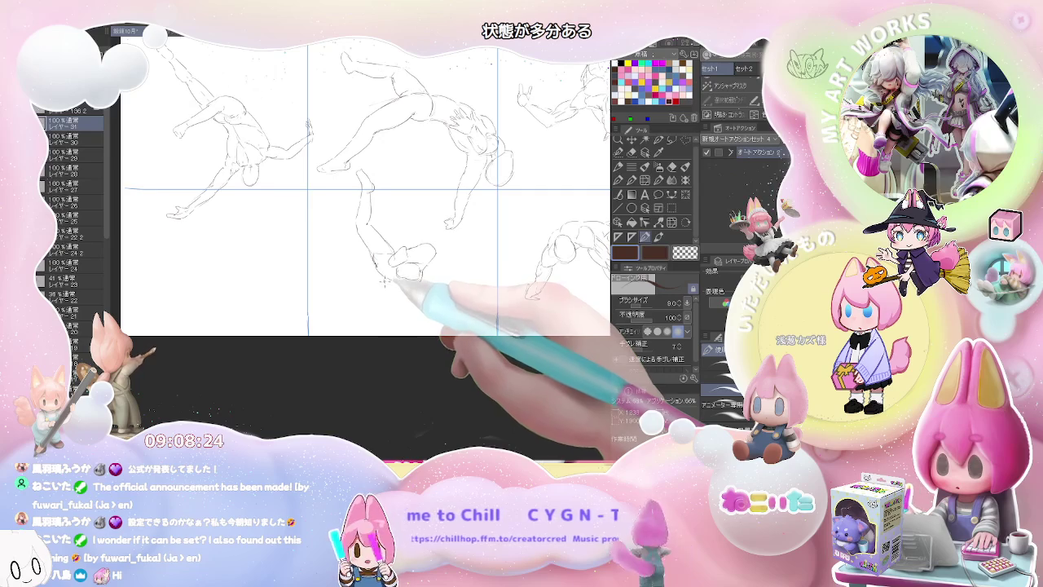
left_click_drag(383, 281, 393, 308)
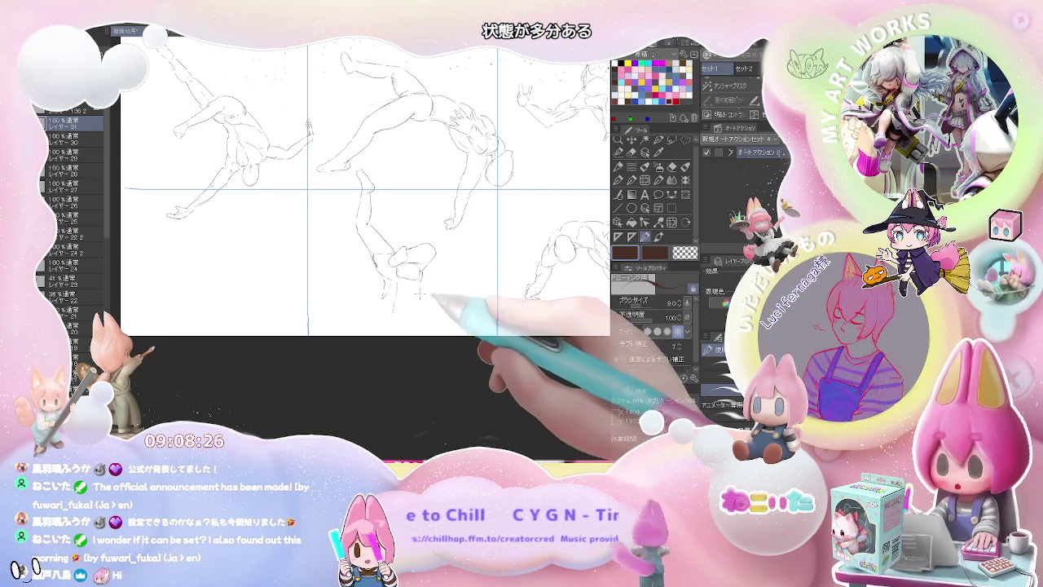
left_click_drag(417, 273, 407, 301)
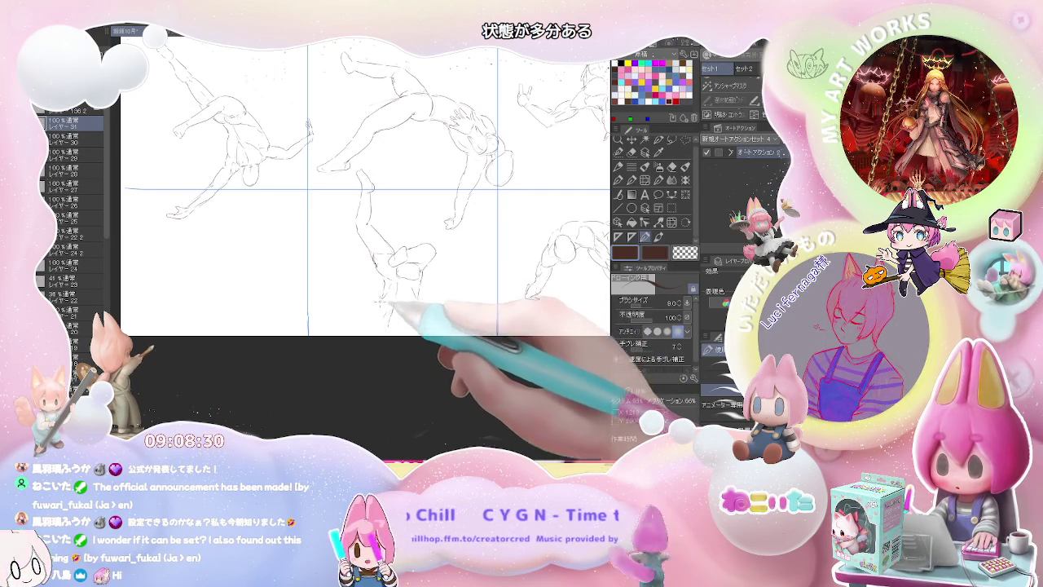
left_click_drag(381, 294, 398, 320)
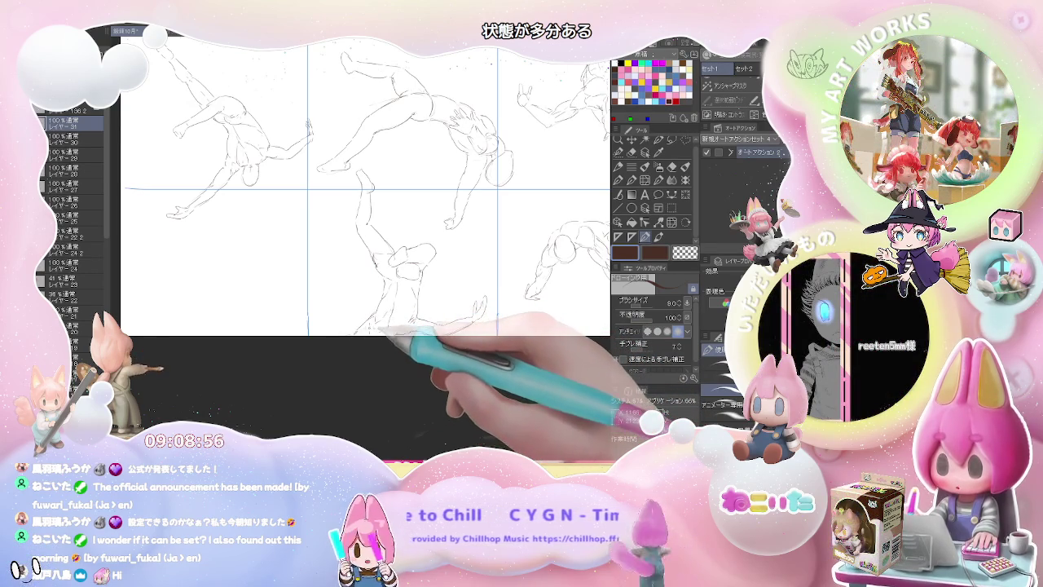
- Lasso the lower-middle figure and scale it to about four-fifths, nudging it upward
left_click(670, 139)
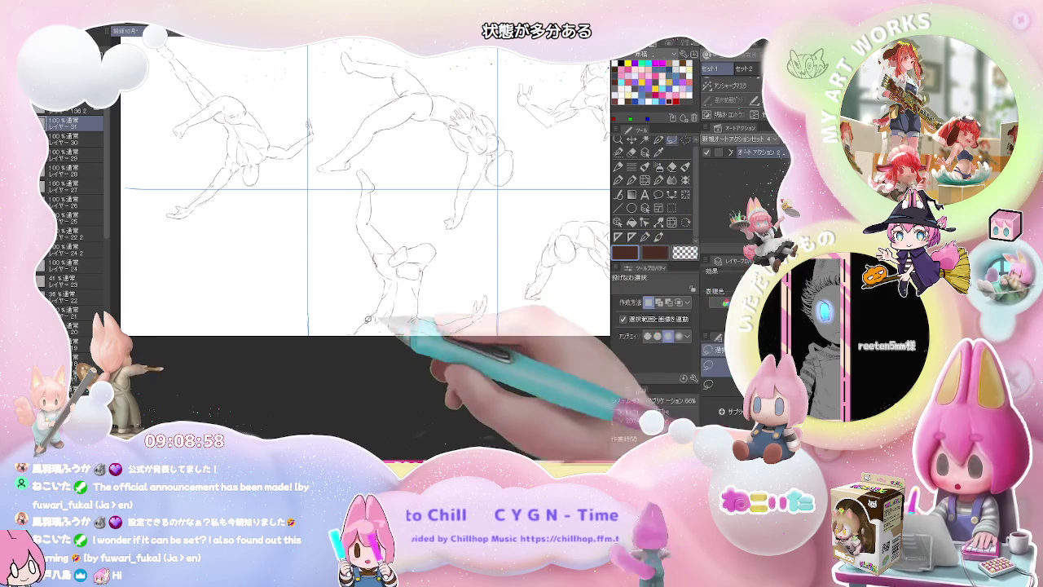
mouse_move(336, 316)
left_mouse_down()
mouse_move(460, 274)
mouse_move(490, 330)
left_mouse_up()
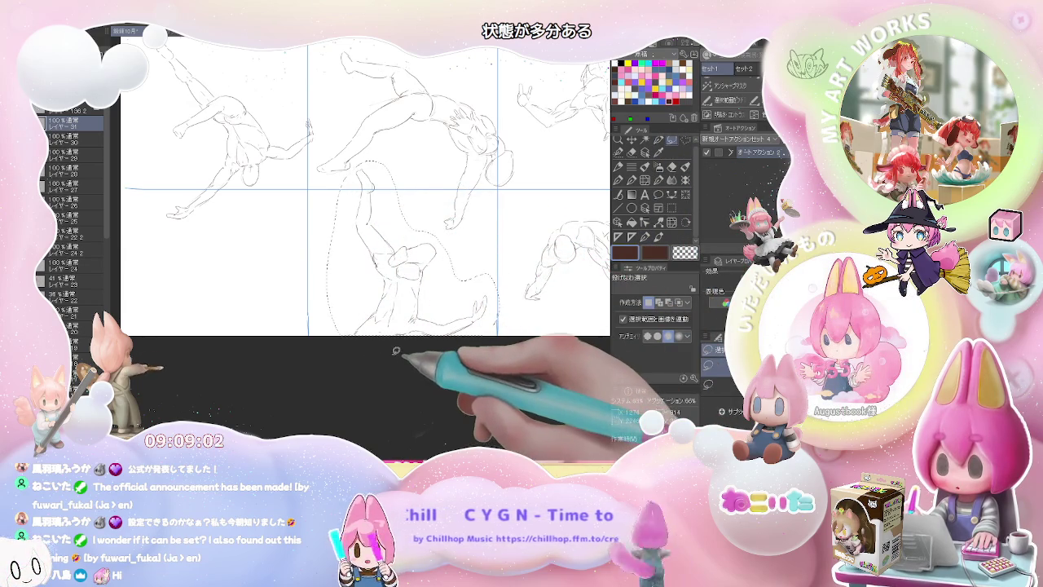
key("ctrl+t")
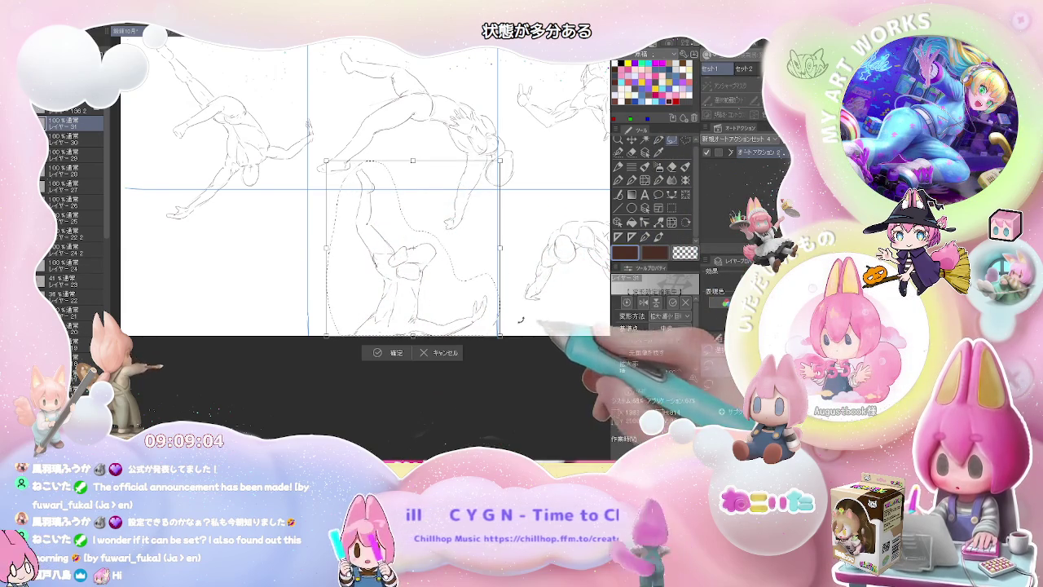
left_click_drag(498, 334, 481, 317)
left_click_drag(445, 279, 454, 243)
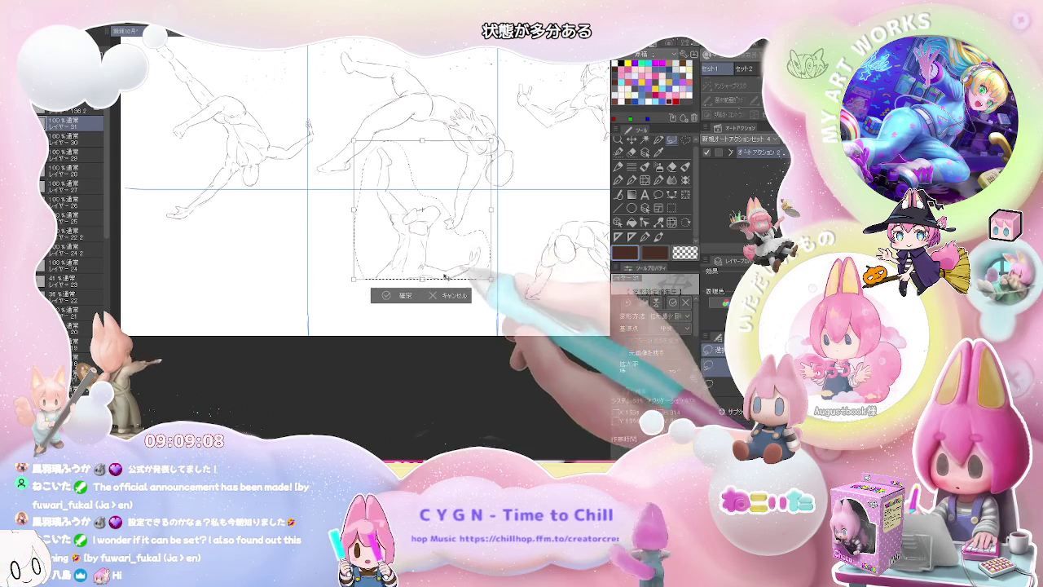
left_click(405, 297)
- Deselect and extend the figure's leg with a short pencil stroke
key("ctrl+d")
key("p")
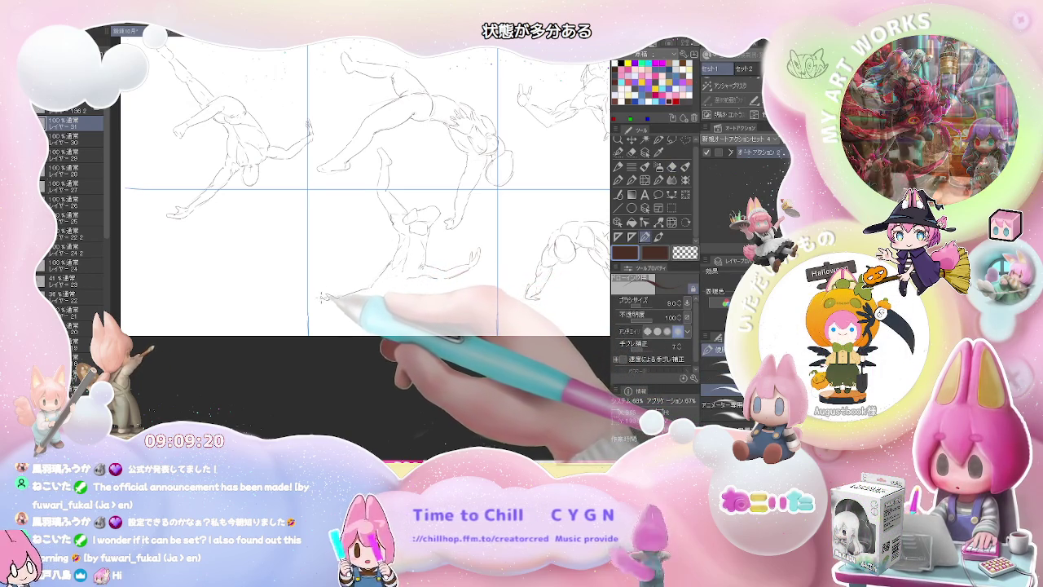
left_click_drag(334, 303, 318, 298)
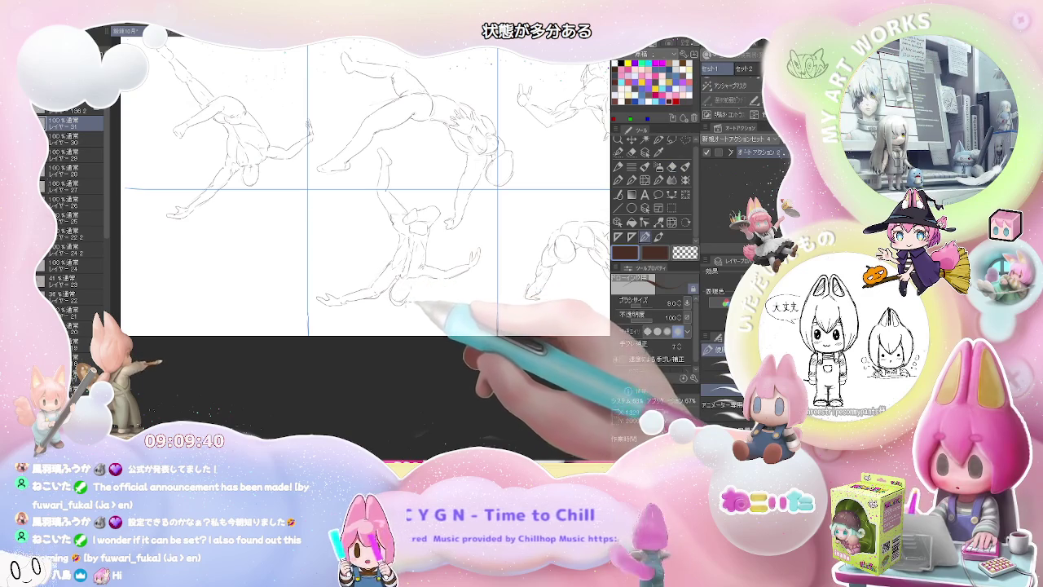
- Rework the lower-middle figure with eraser and pencil, enlarging the pencil to size 9.0
key("e")
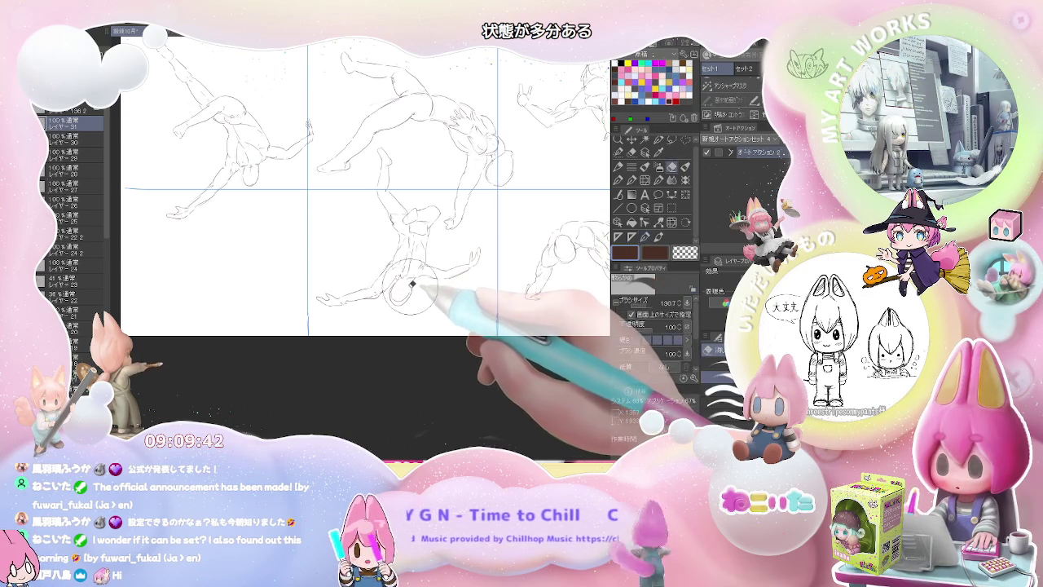
key("p")
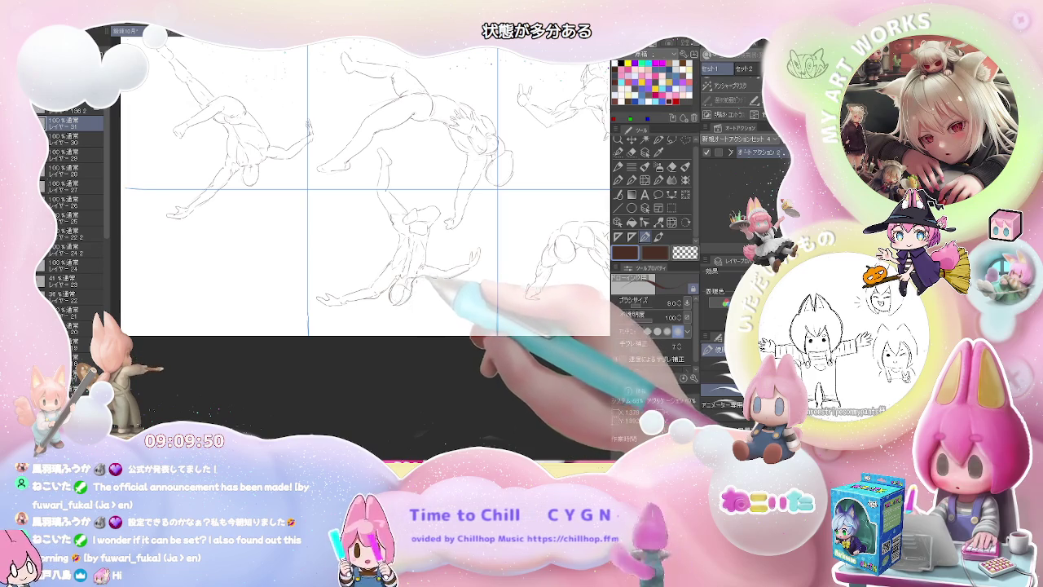
key("e")
key("p")
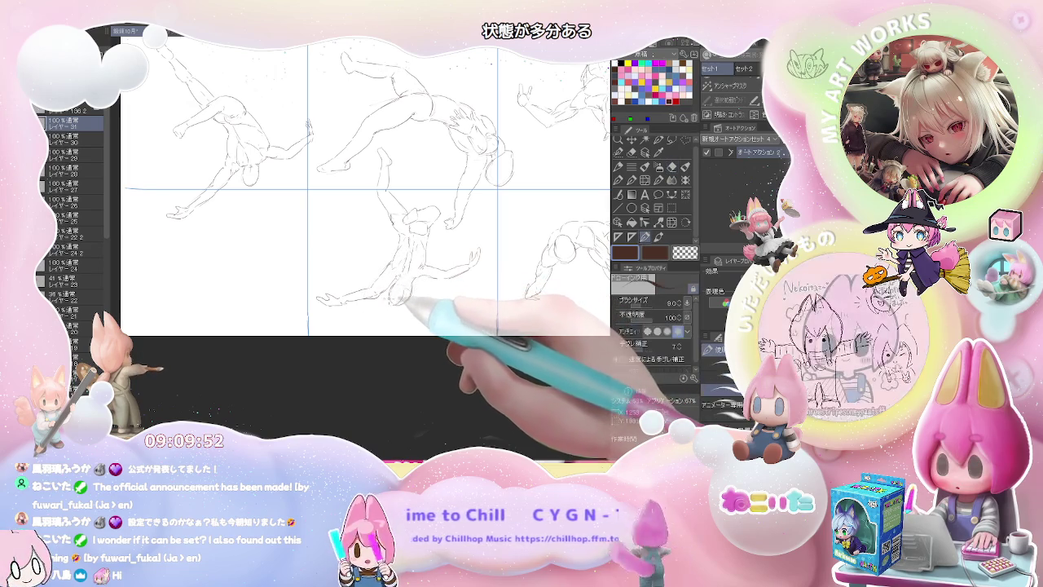
key("bracketright")
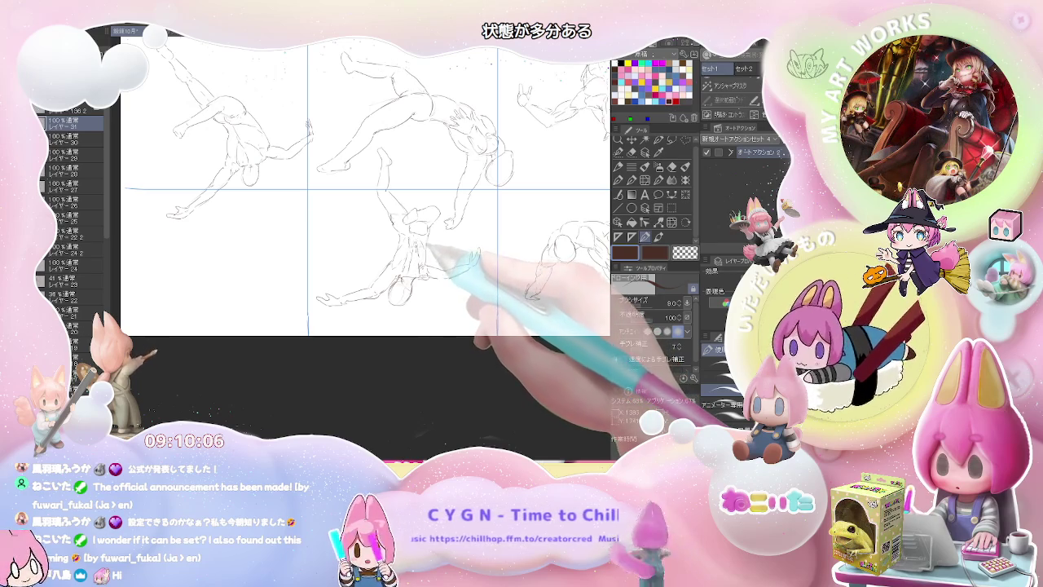
key("e")
key("p")
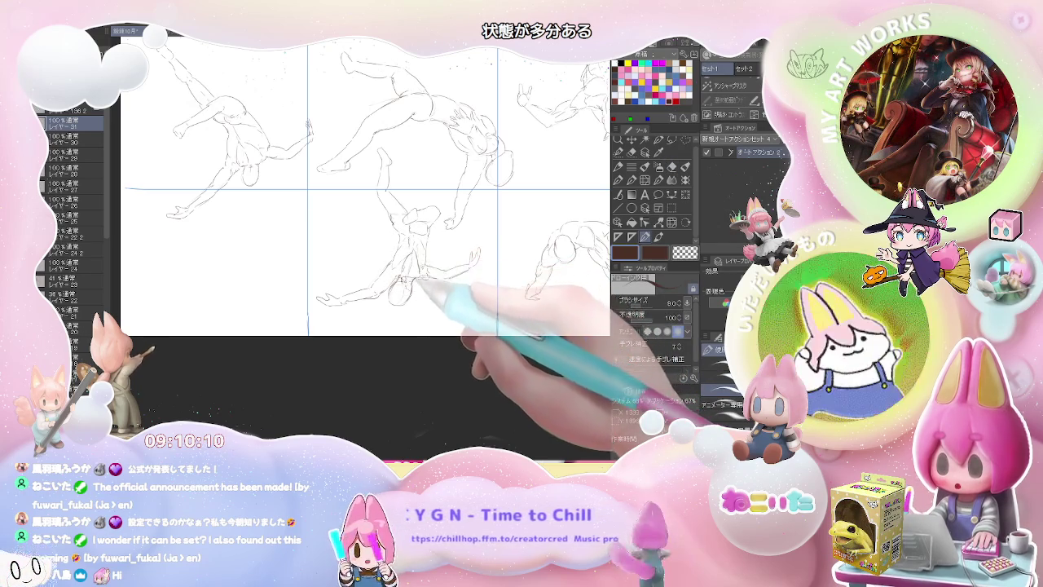
- Add an arm stroking out to the right on the lower-middle figure
key("ctrl+minus")
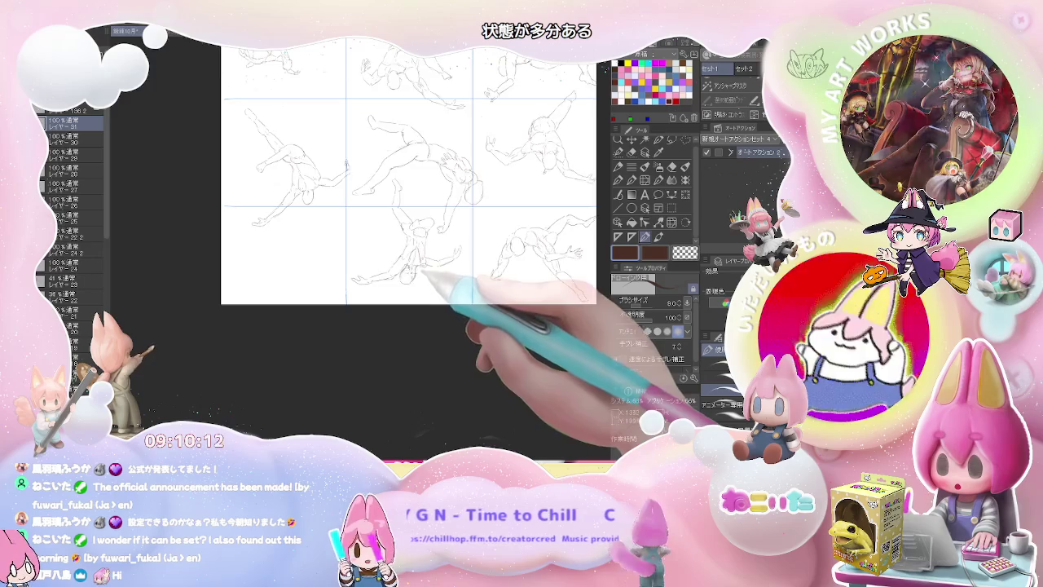
key("ctrl+plus")
key("ctrl+plus")
key("e")
key("p")
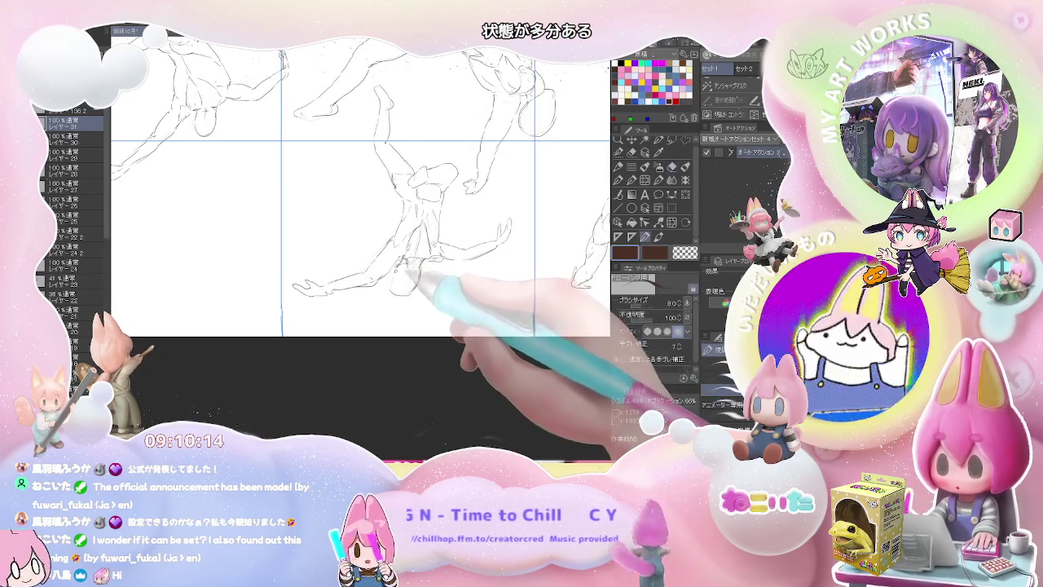
left_click_drag(413, 259, 448, 254)
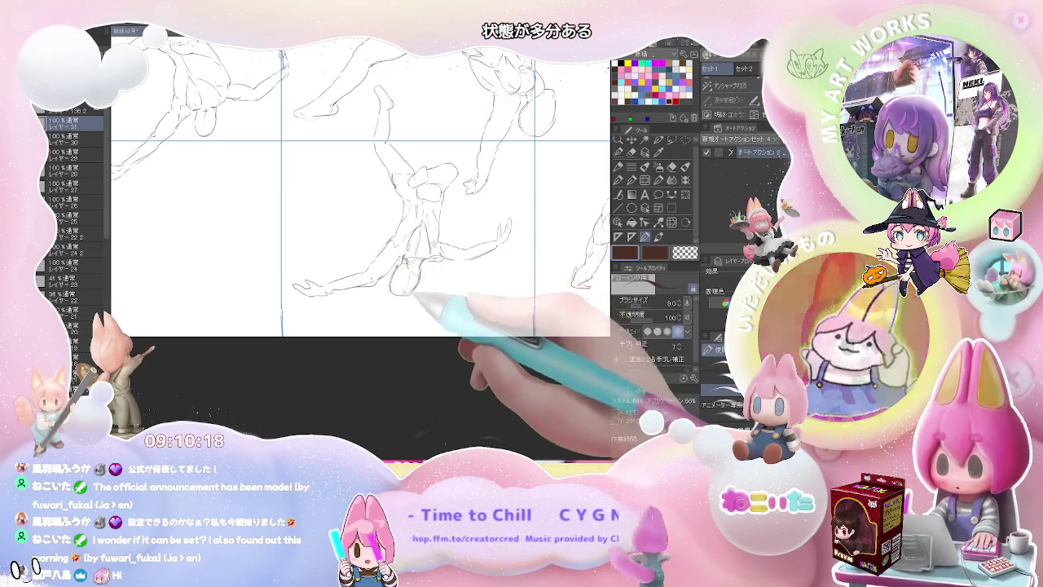
key("e")
key("p")
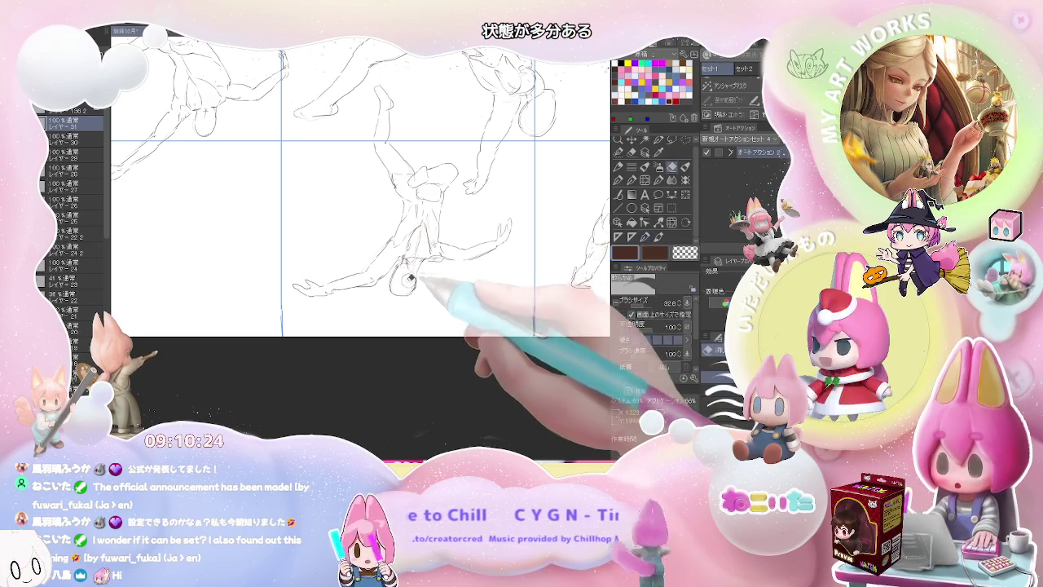
- Zoom out twice and pan so the whole 3x3 pose page fits
key("ctrl+minus")
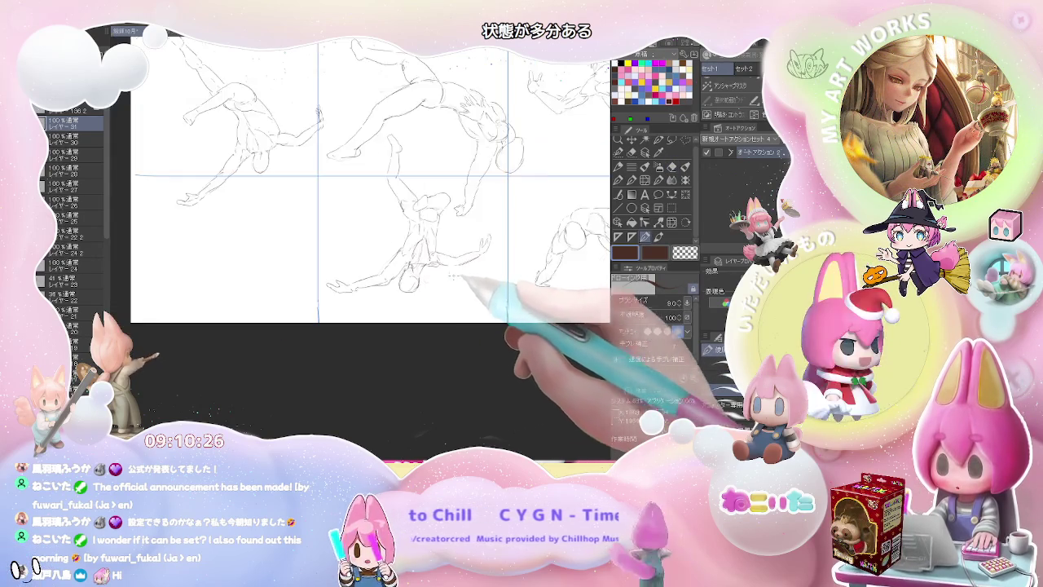
key("ctrl+minus")
left_click_drag(429, 300, 440, 310)
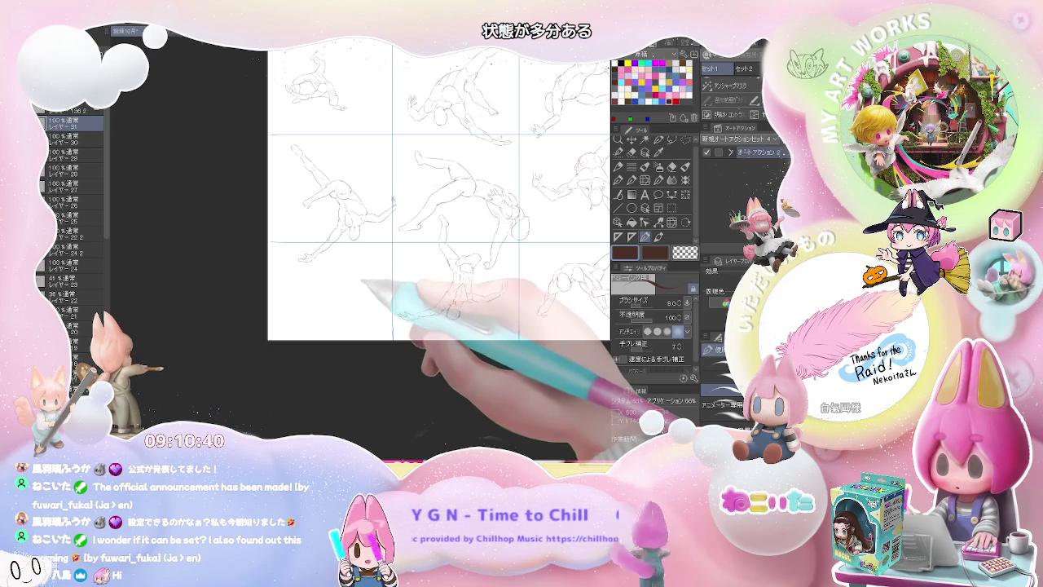
- Sketch a figure with one arm raised in the bottom-left panel, erasing as needed
scroll(358, 287, "up", 2)
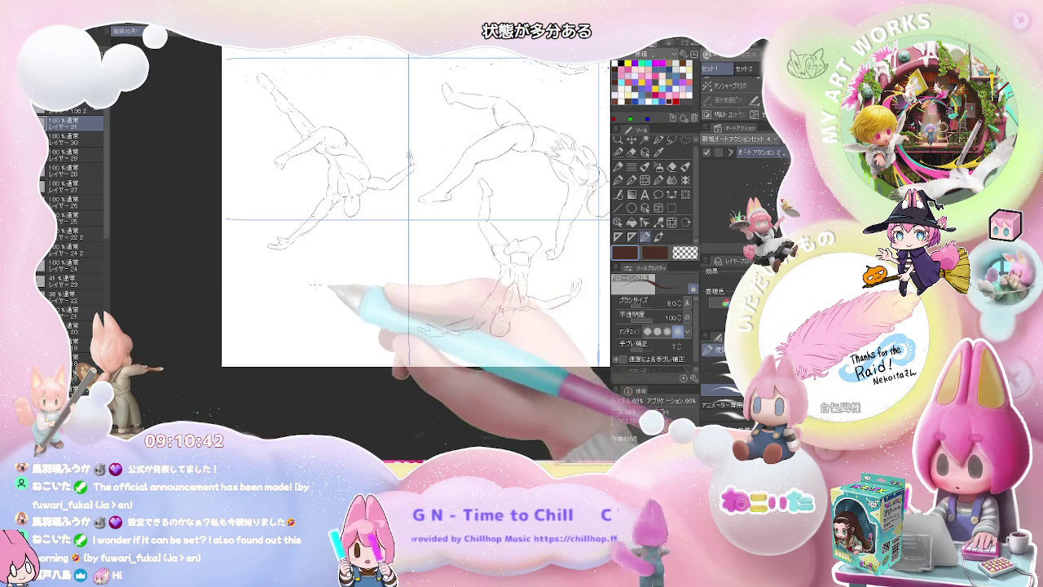
scroll(307, 278, "up", 1)
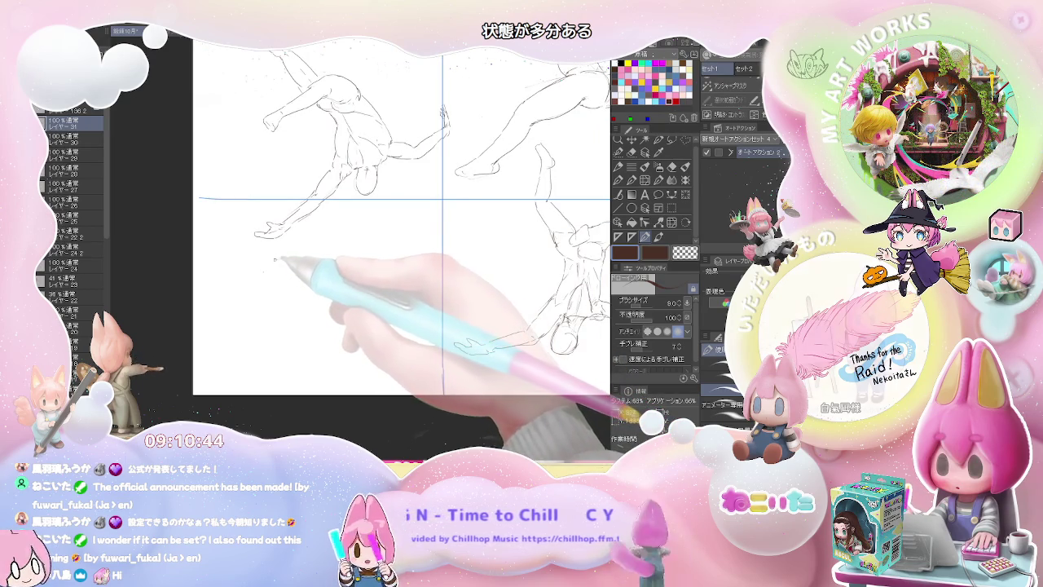
left_click_drag(276, 261, 236, 303)
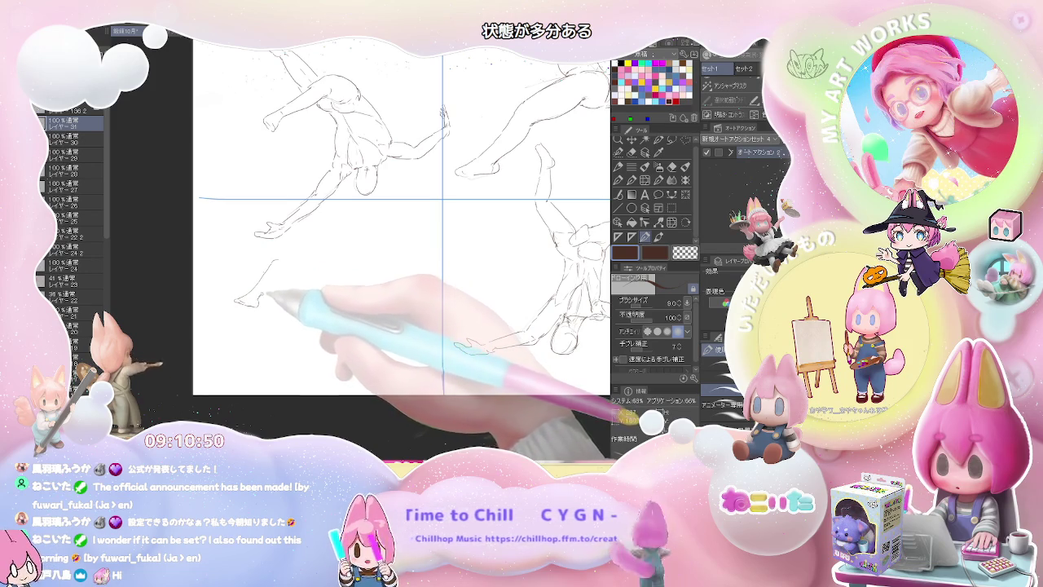
key("e")
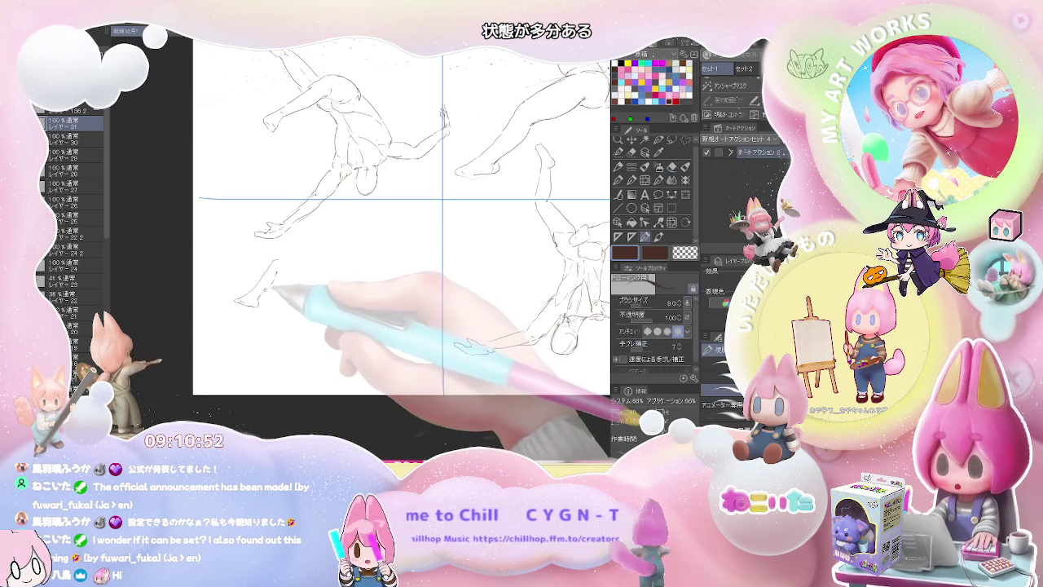
key("p")
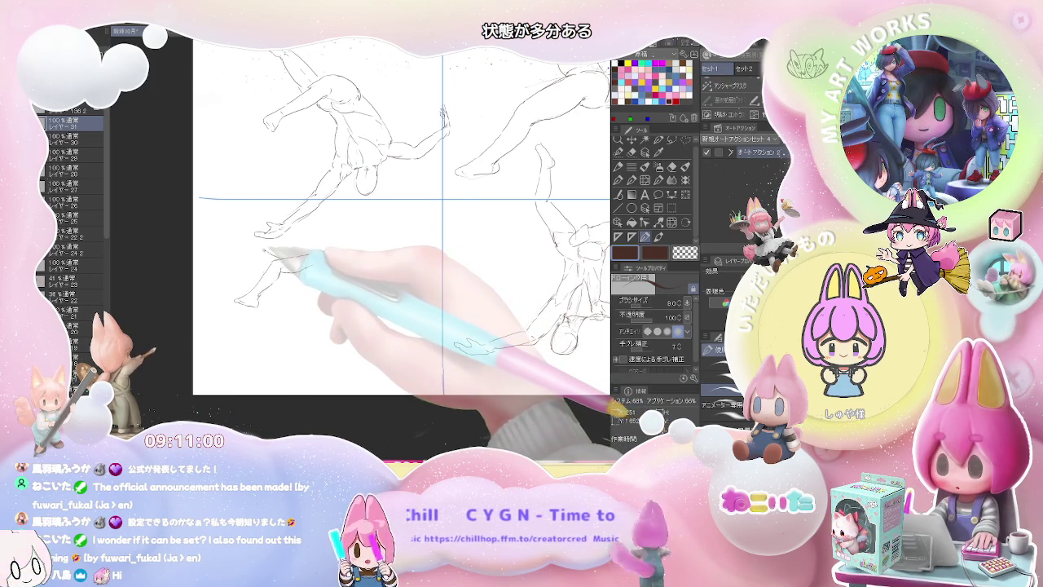
left_click_drag(252, 244, 324, 256)
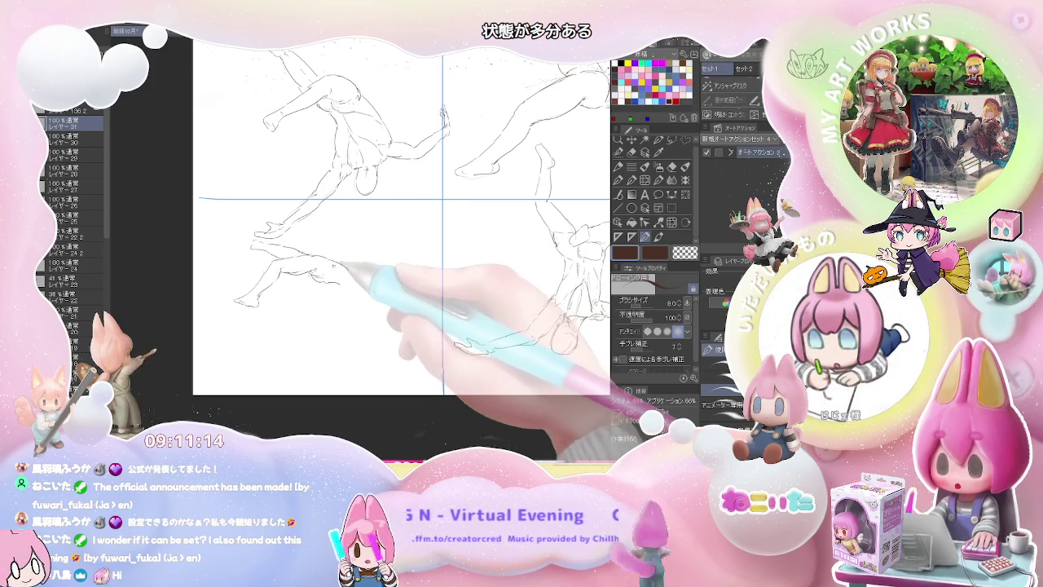
key("e")
key("p")
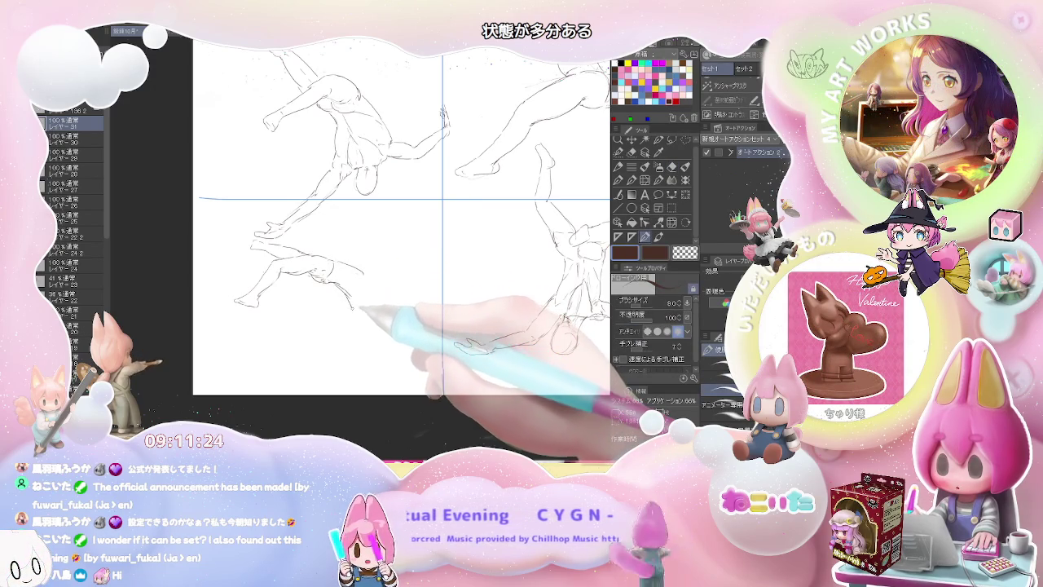
key("e")
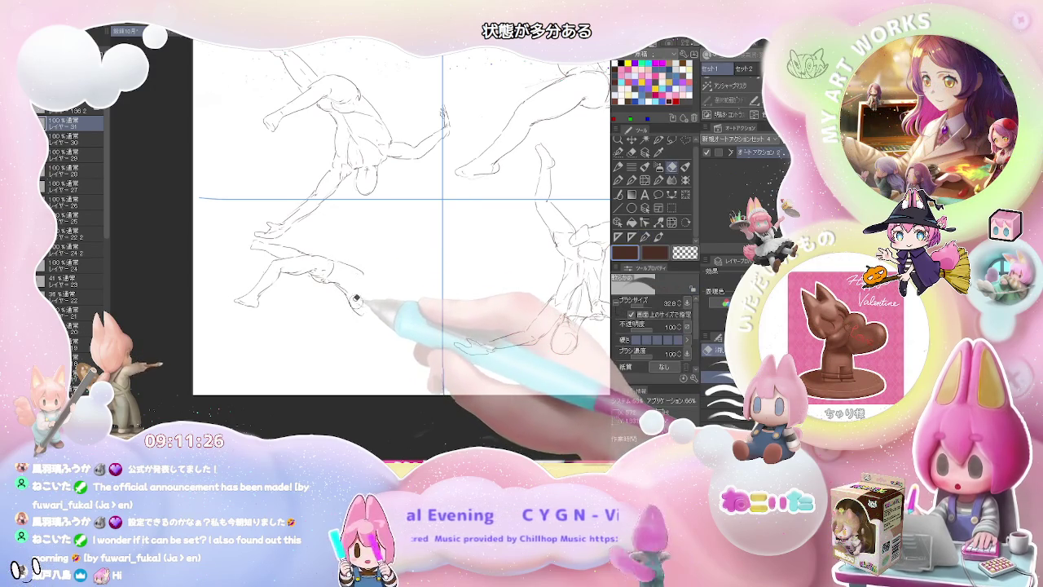
key("p")
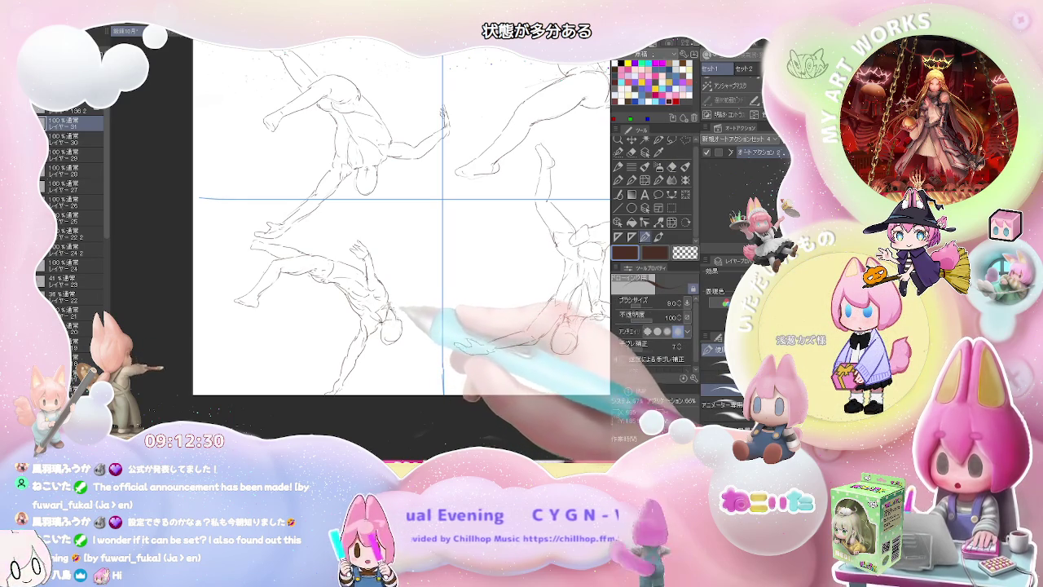
key("e")
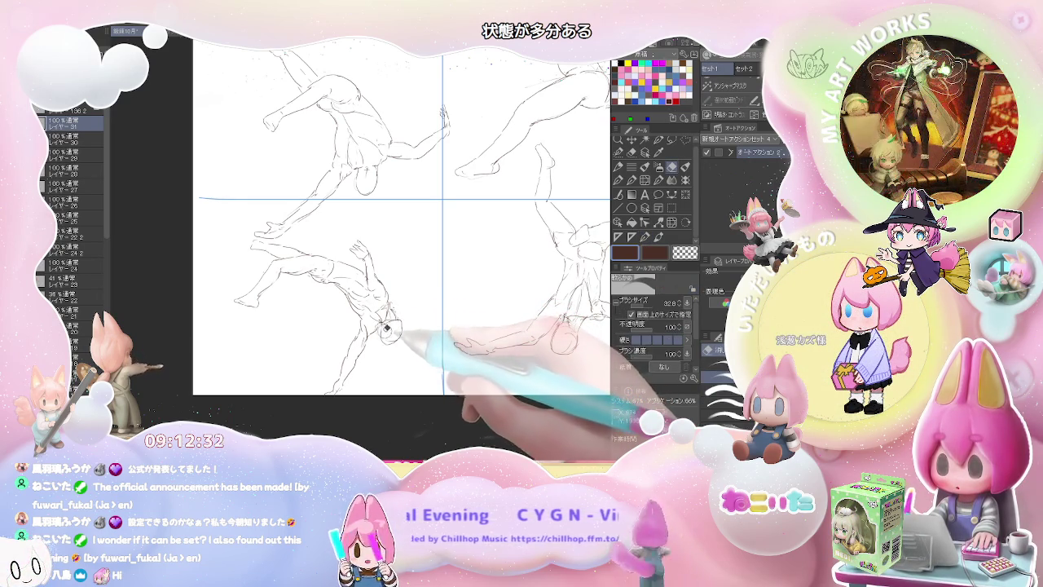
key("ctrl+minus")
- Hide the pose sketch layer folder so only the empty 3x3 grid shows
key("p")
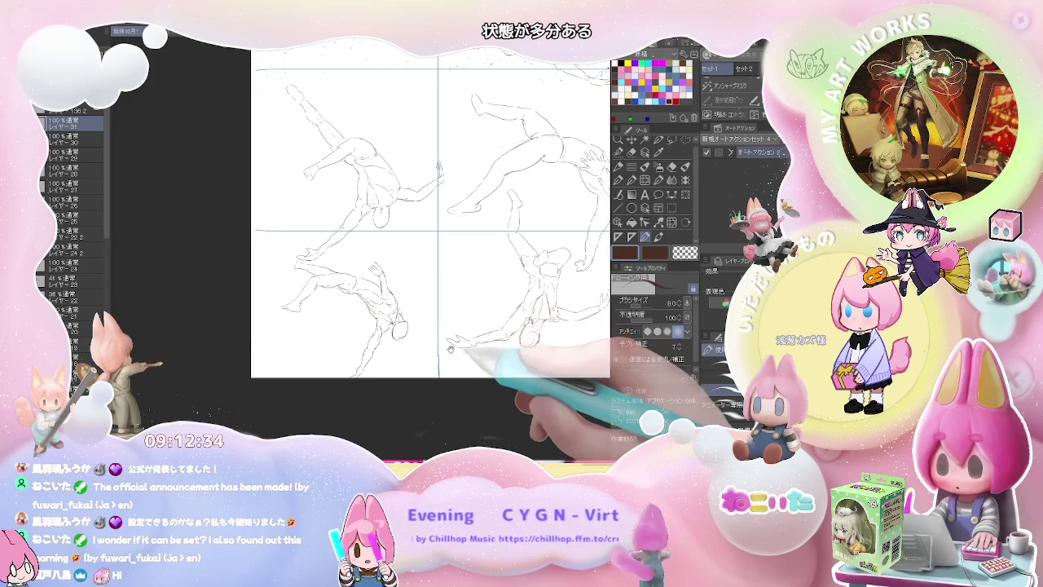
key("ctrl+minus")
key("ctrl+minus")
key("ctrl+minus")
key("ctrl+minus")
key("ctrl+plus")
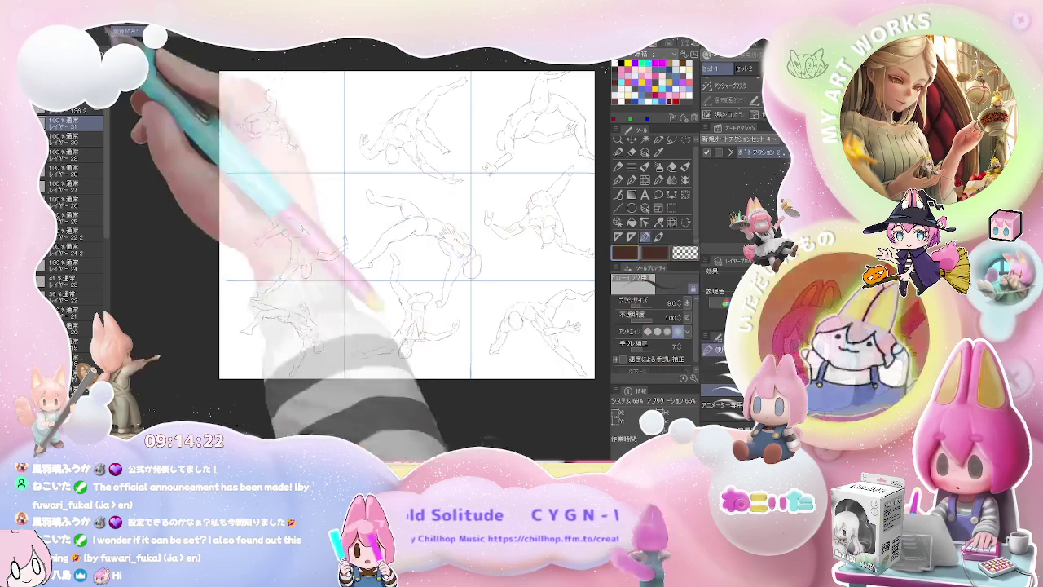
left_click(44, 137)
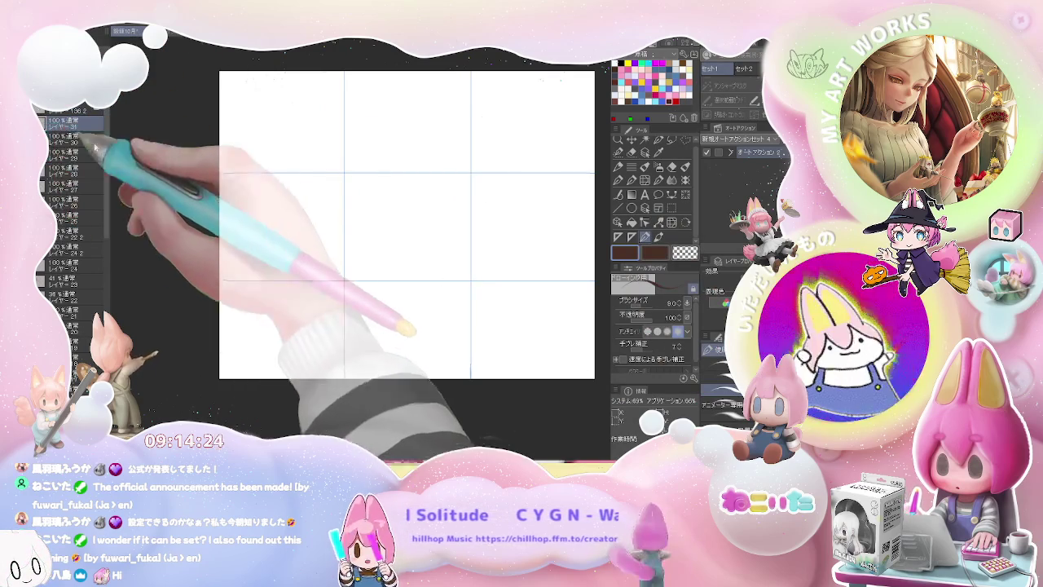
- Add a new raster layer and outline a hand in the middle-left panel
left_click(109, 85)
key("ctrl+plus")
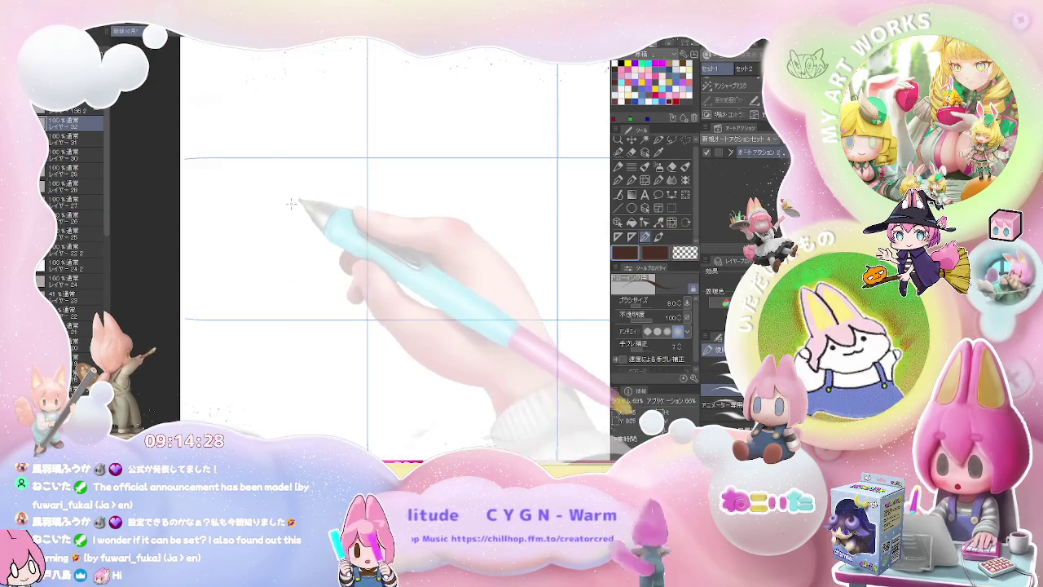
key("ctrl+plus")
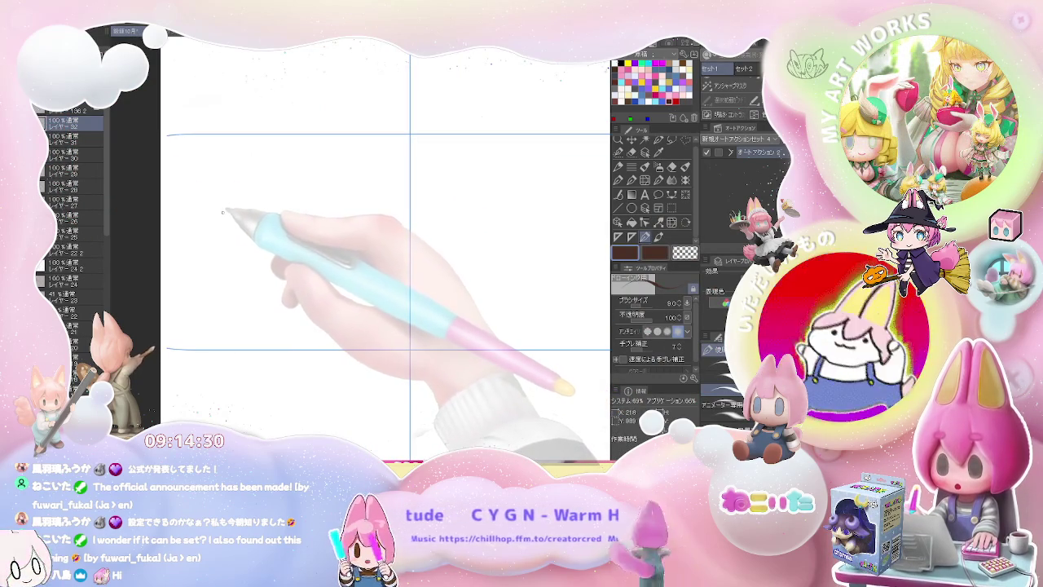
left_click_drag(220, 220, 263, 215)
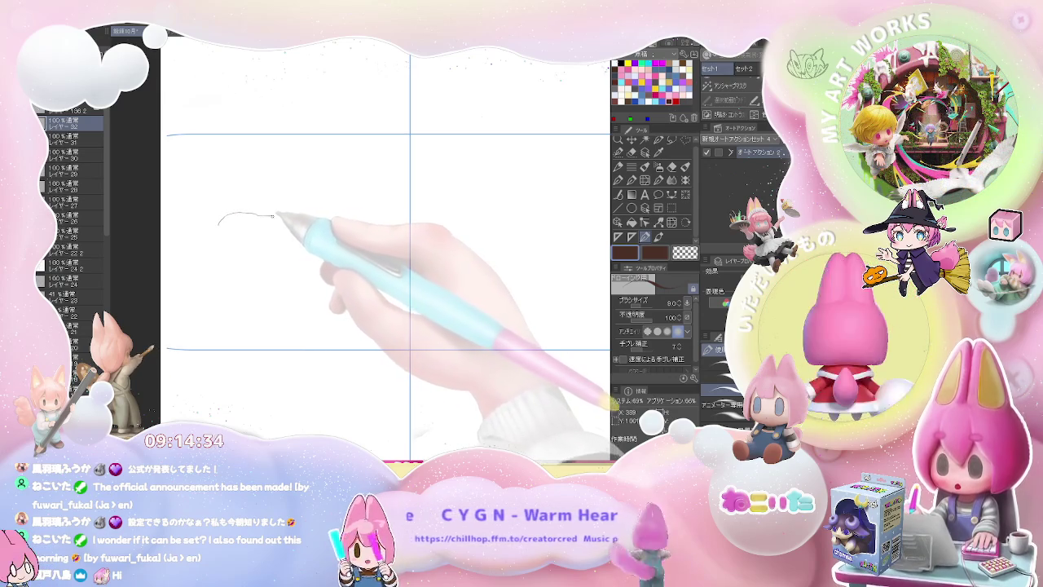
left_click_drag(262, 214, 214, 237)
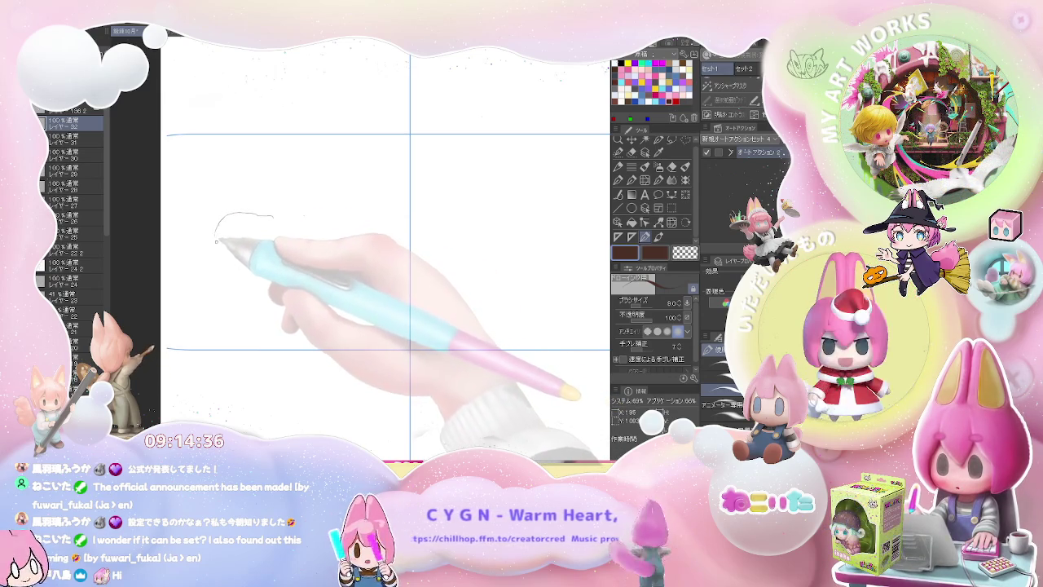
left_click_drag(226, 258, 259, 277)
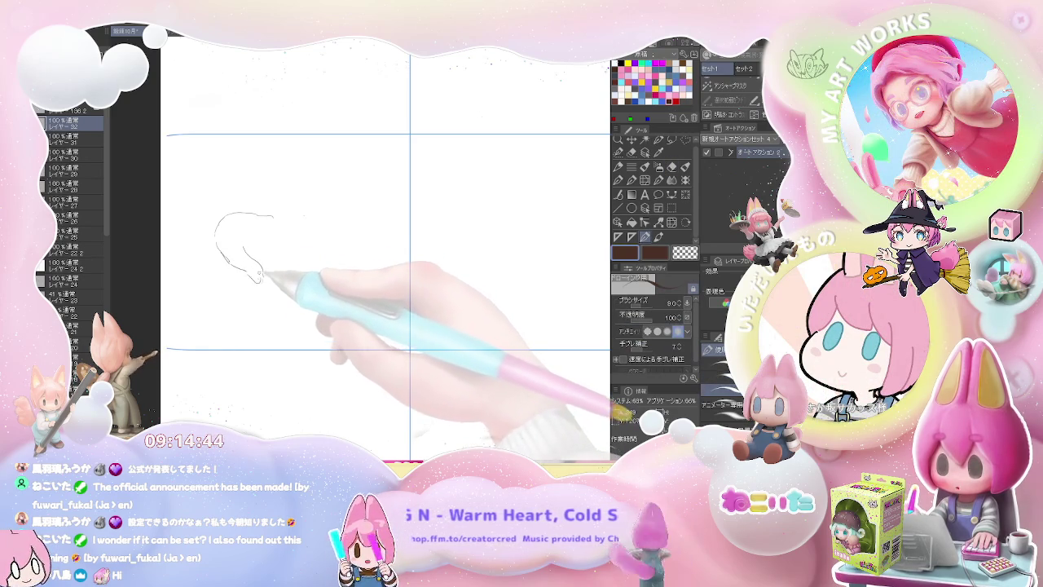
left_click_drag(260, 281, 263, 250)
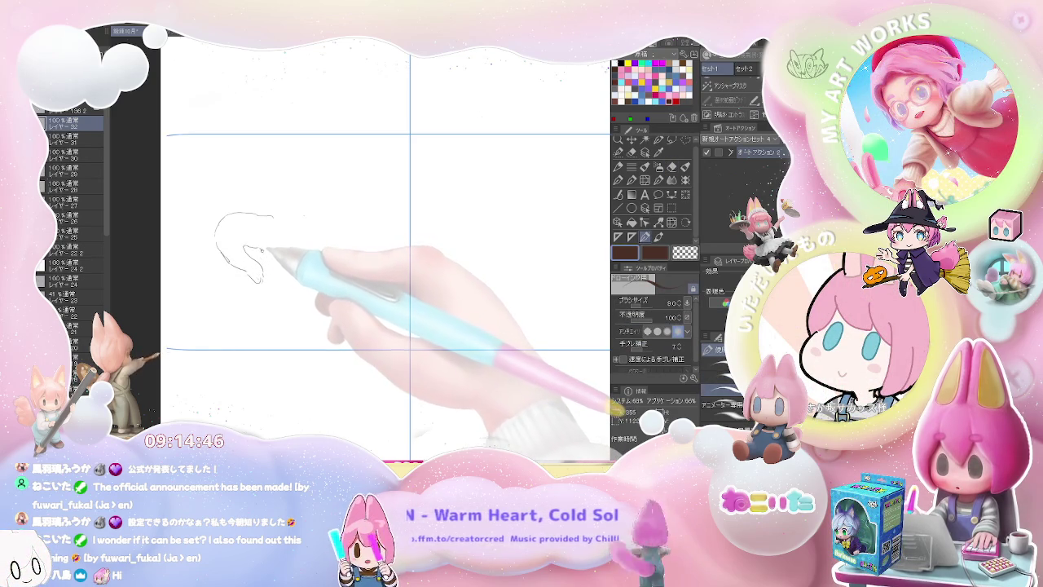
left_click_drag(297, 267, 313, 267)
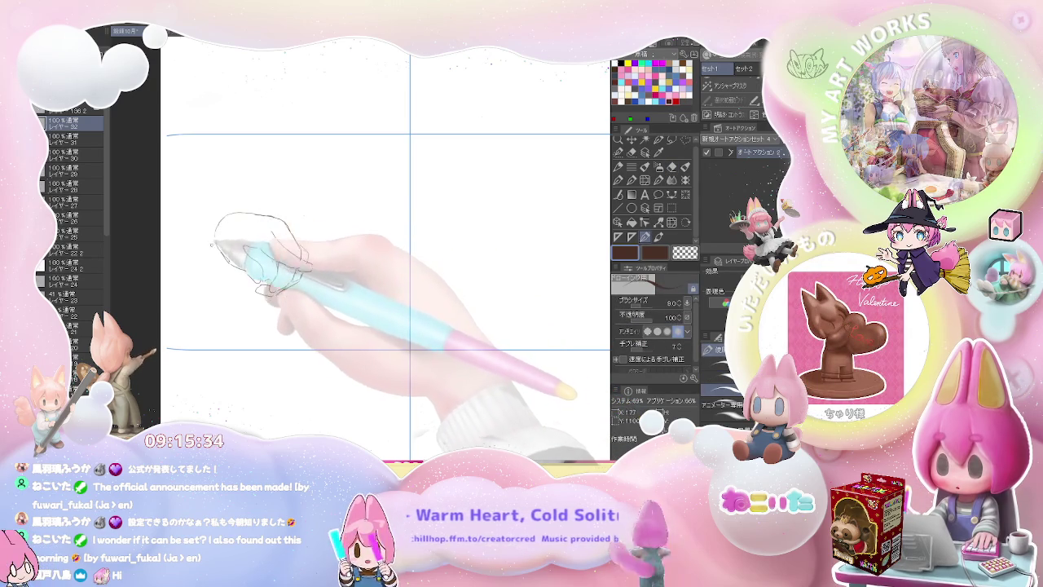
- Sketch the curled knuckles and left-side detail strokes of the hand
mouse_move(213, 237)
left_mouse_down()
mouse_move(286, 222)
mouse_move(308, 269)
mouse_move(200, 301)
left_mouse_up()
left_click_drag(238, 262, 243, 285)
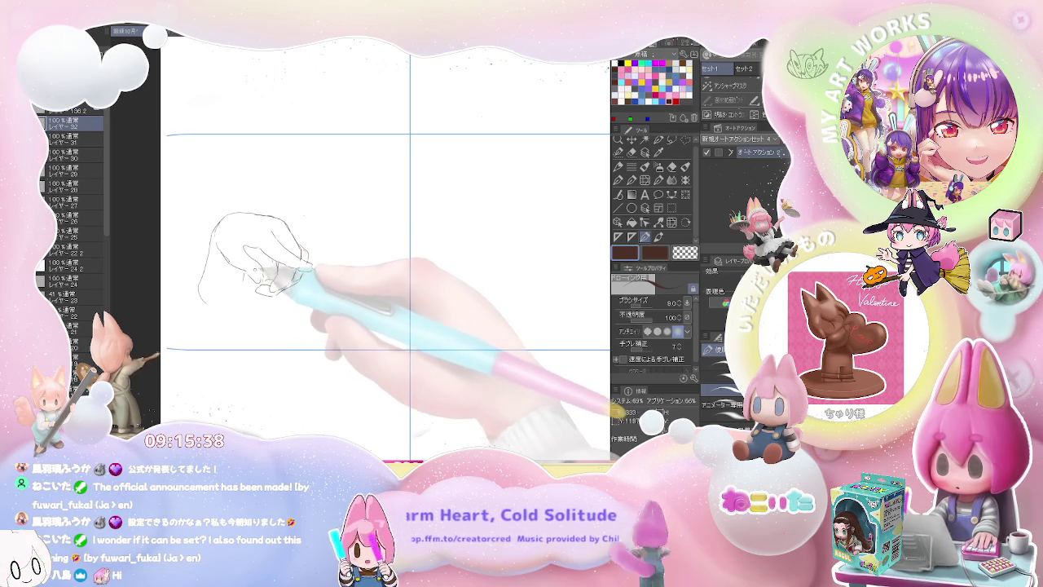
key("e")
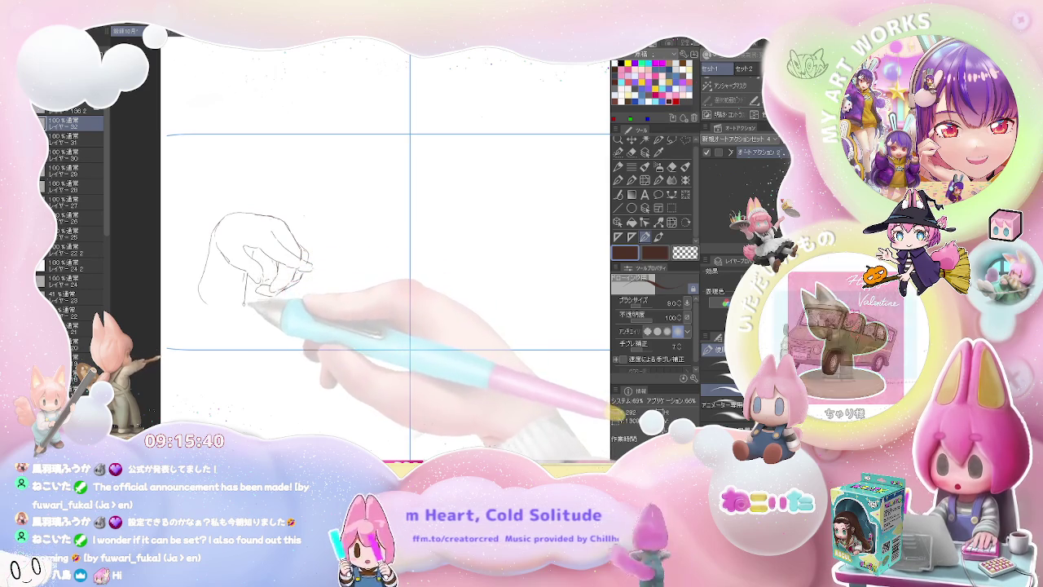
key("p")
key("ctrl+minus")
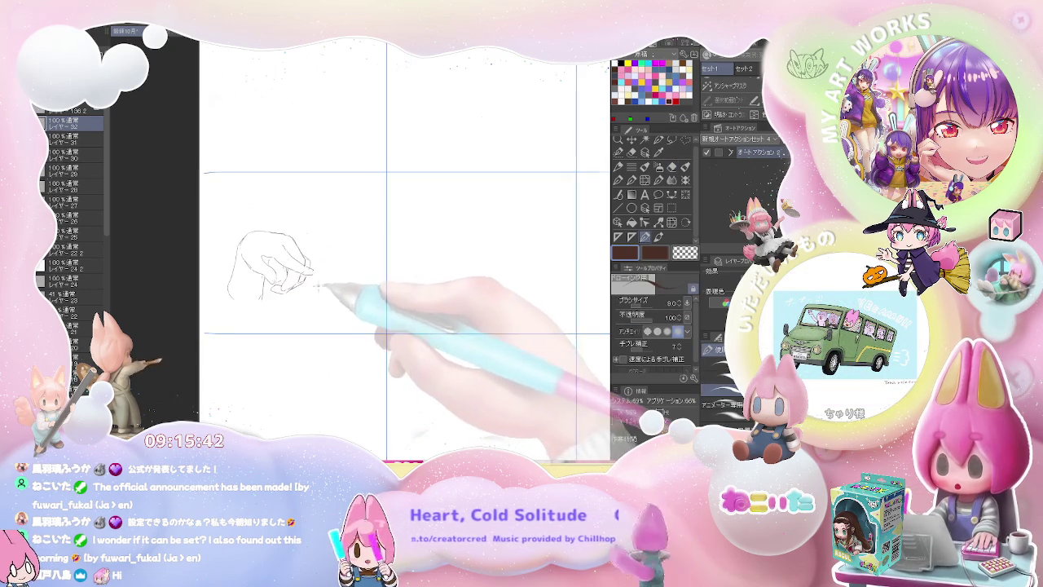
key("ctrl+minus")
key("ctrl+plus")
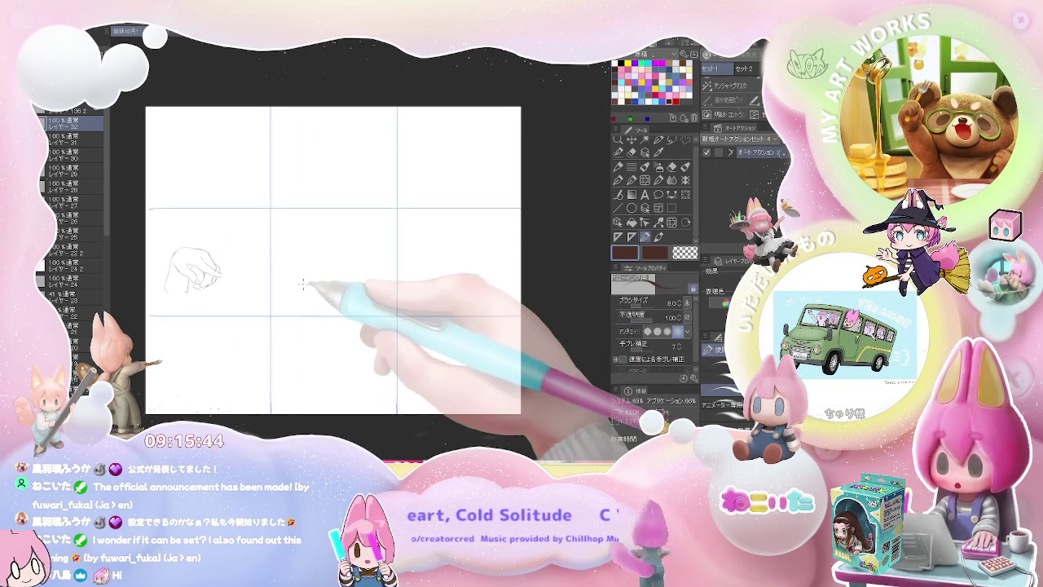
- Sketch the extended index finger and two finger lines beneath it in the centre panel
key("ctrl+plus")
scroll(302, 284, "down", 1)
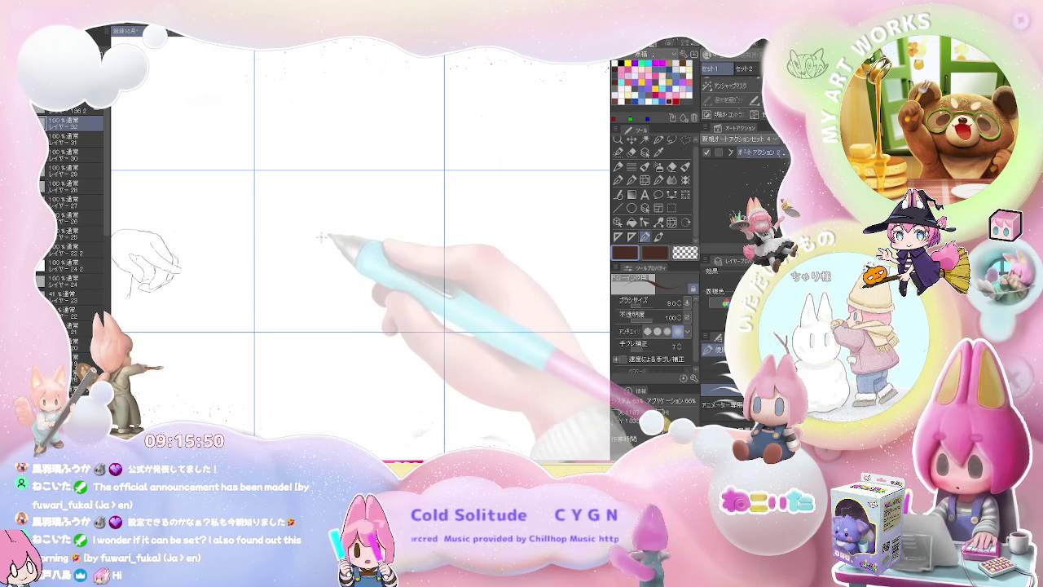
left_click_drag(332, 227, 310, 244)
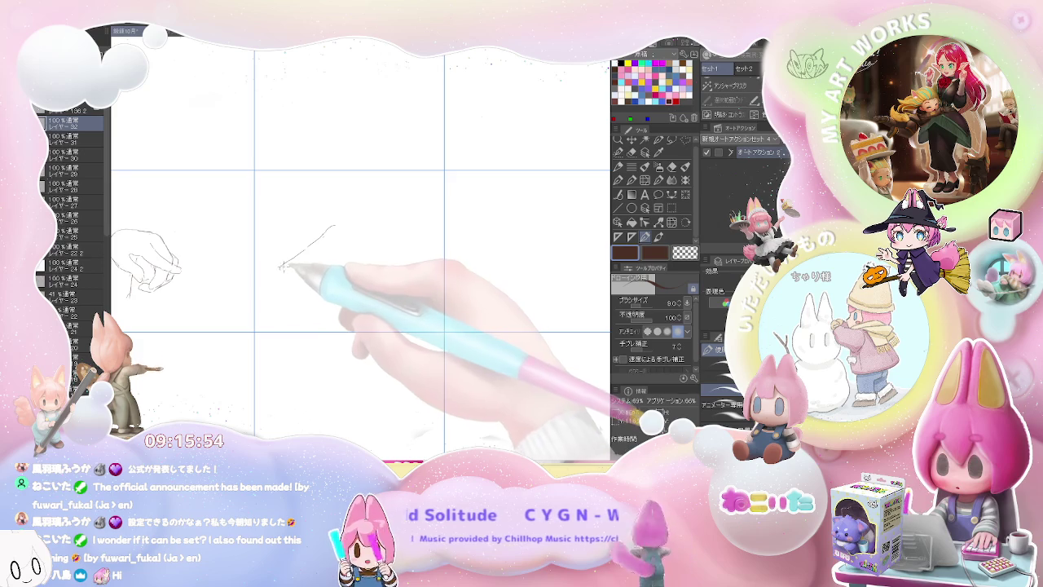
mouse_move(290, 260)
left_mouse_down()
mouse_move(277, 271)
mouse_move(288, 277)
left_mouse_up()
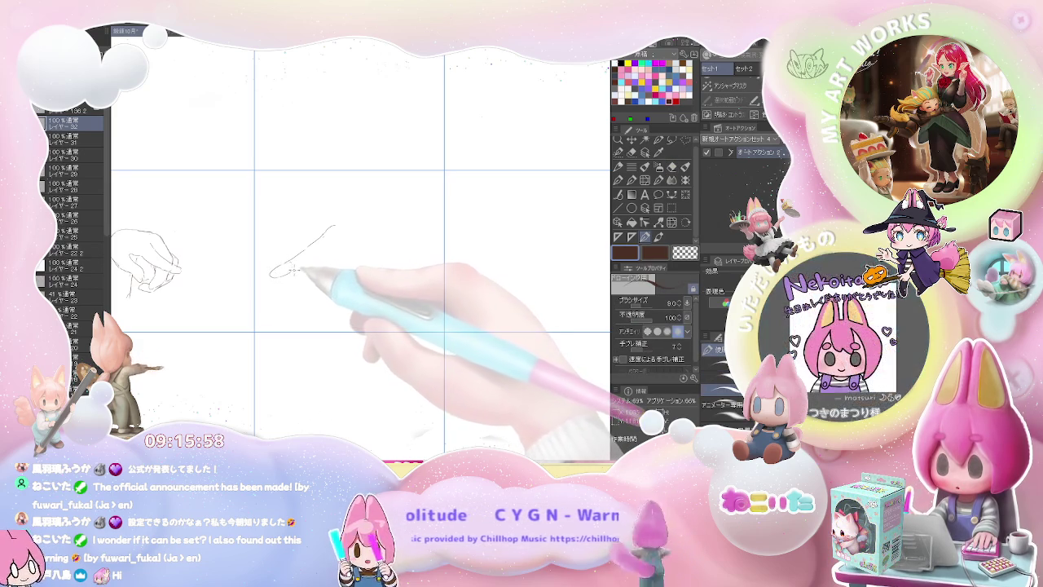
left_click_drag(281, 271, 321, 246)
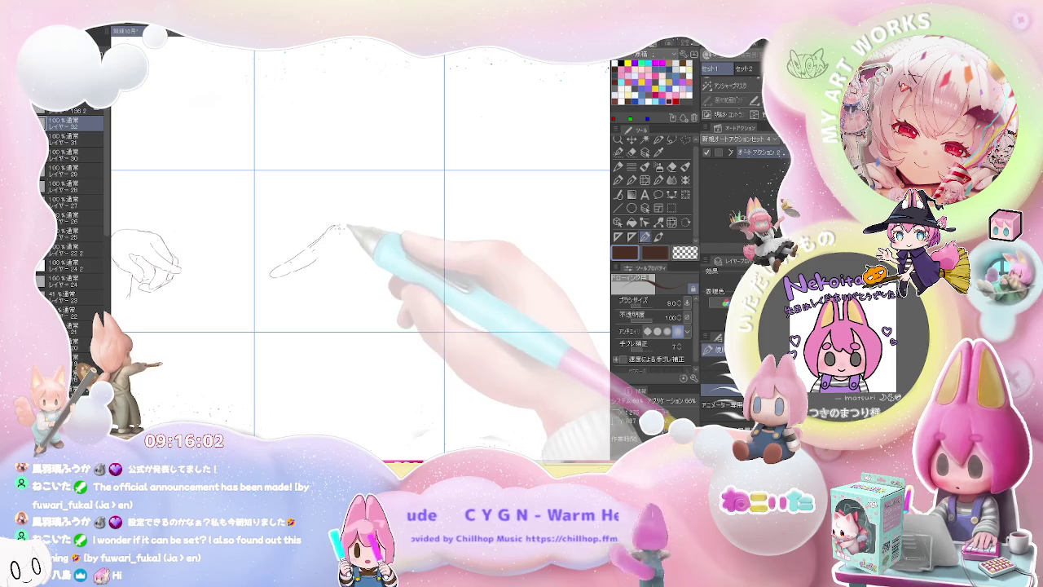
left_click_drag(326, 238, 334, 229)
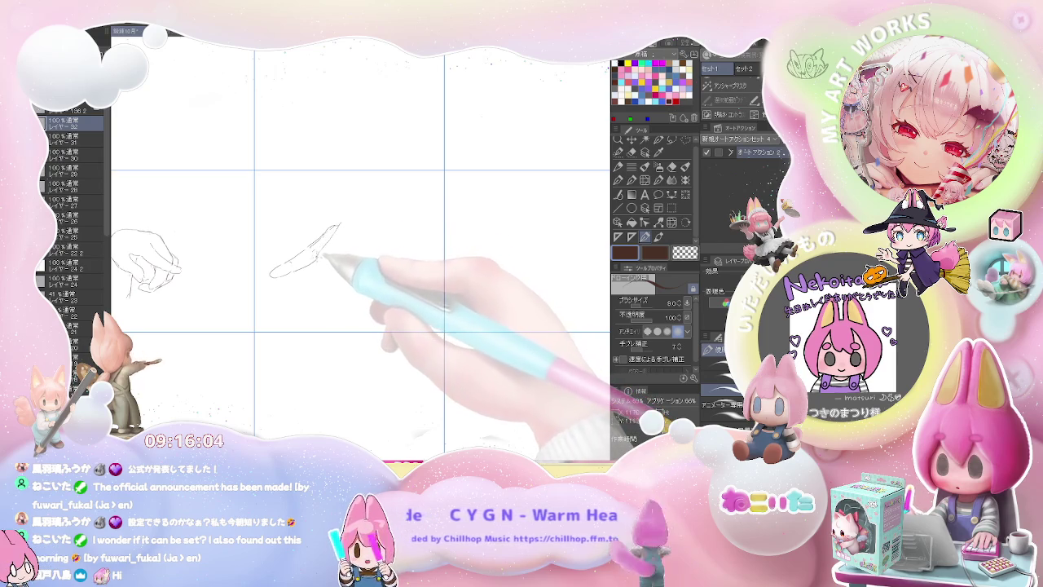
key("e")
key("p")
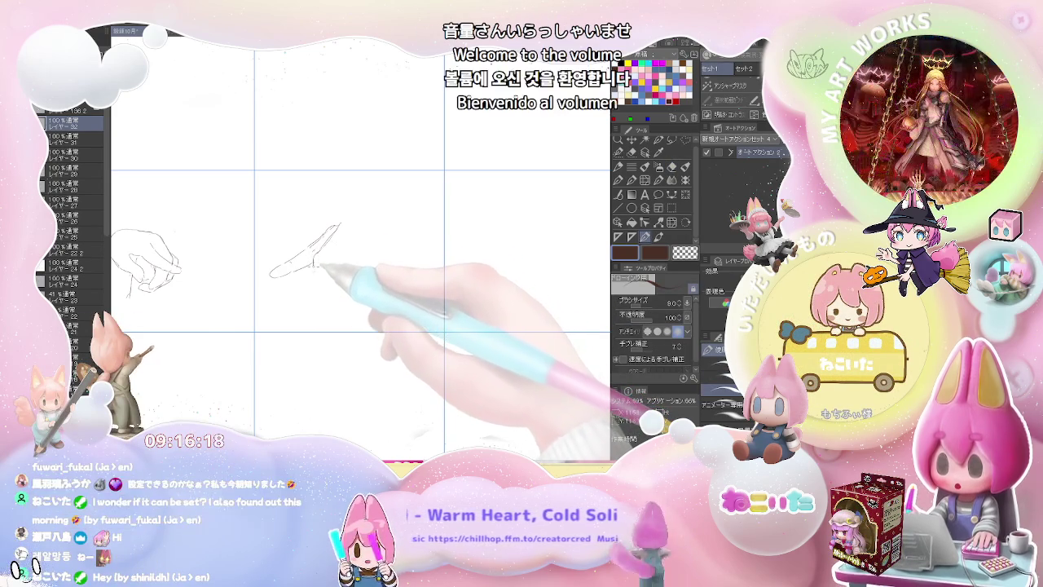
left_click_drag(317, 259, 315, 280)
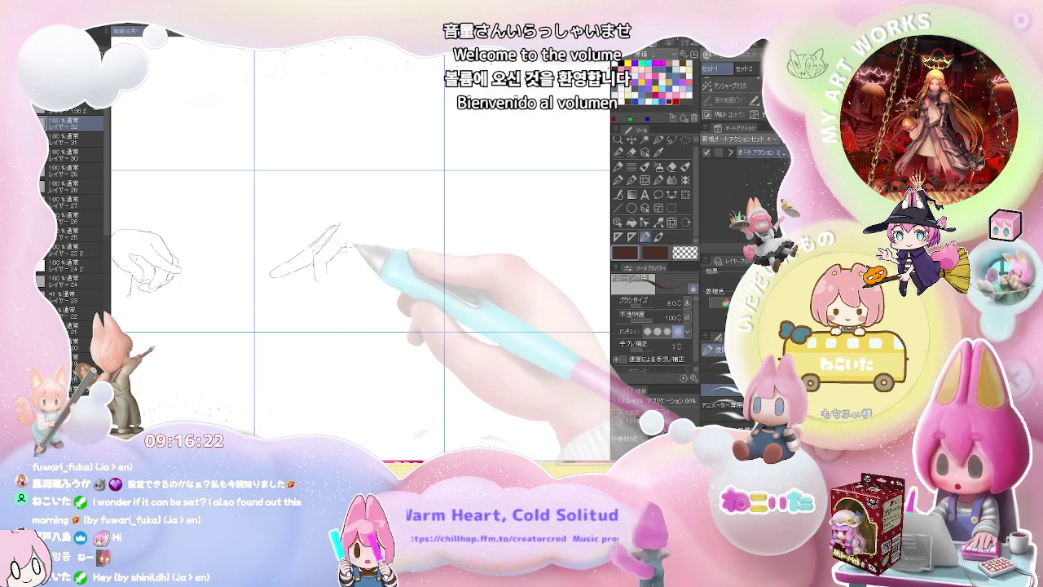
mouse_move(346, 246)
left_mouse_down()
mouse_move(333, 277)
mouse_move(348, 275)
left_mouse_up()
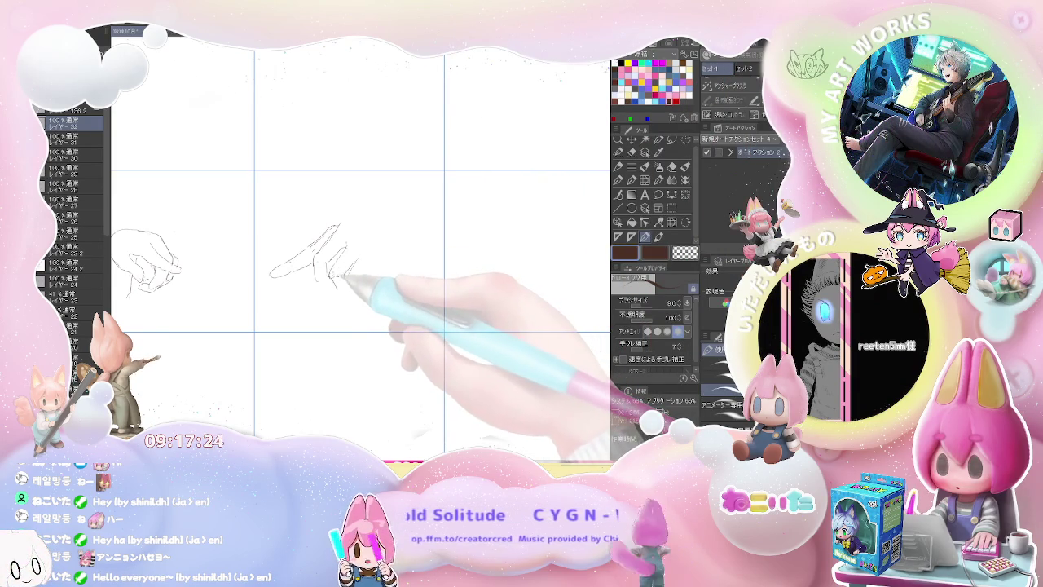
- Add a curled-finger stroke beneath the centre hand's extended index finger
scroll(338, 277, "up", 2)
key("e")
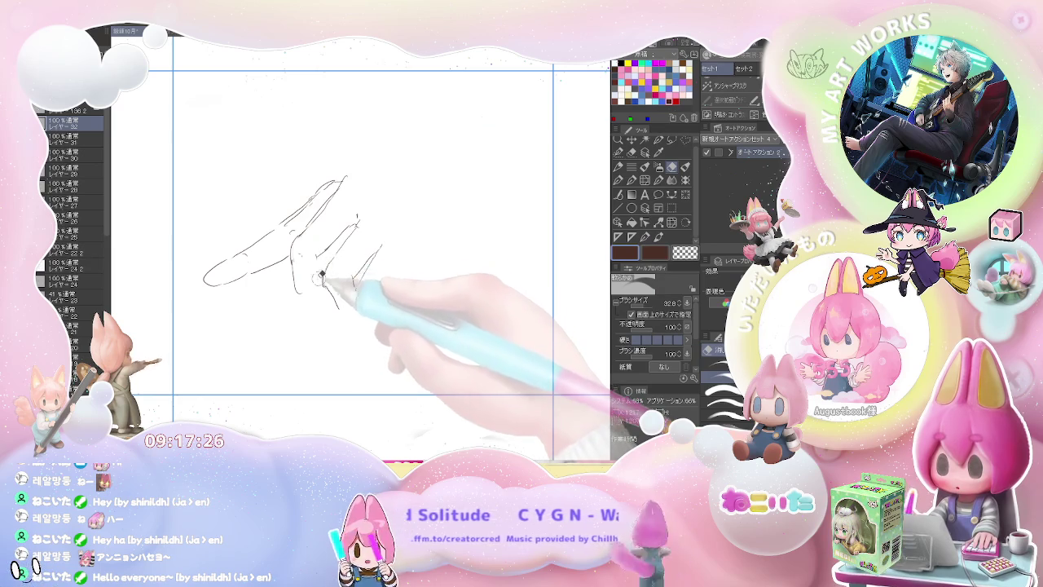
key("p")
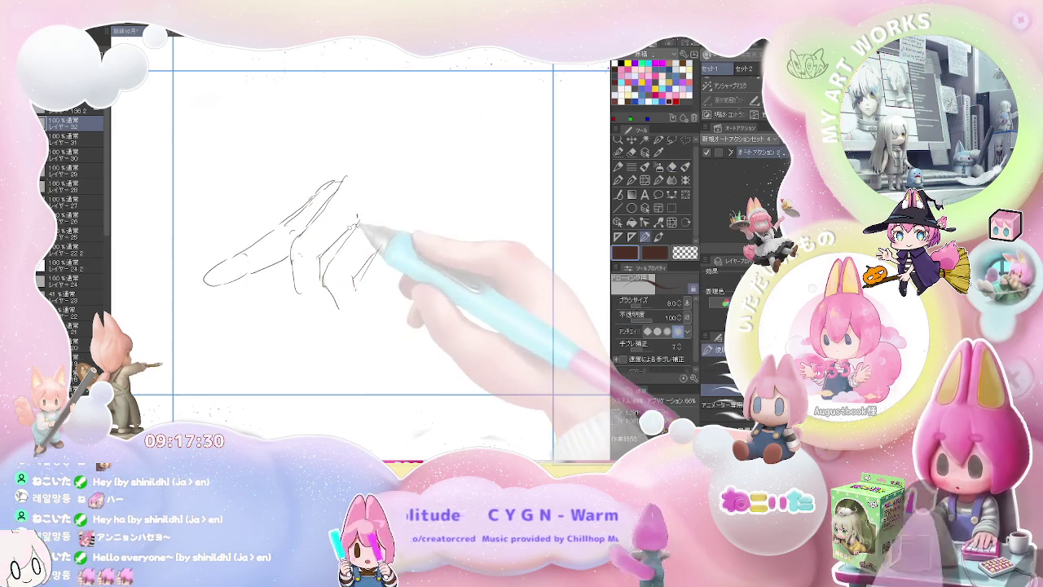
key("e")
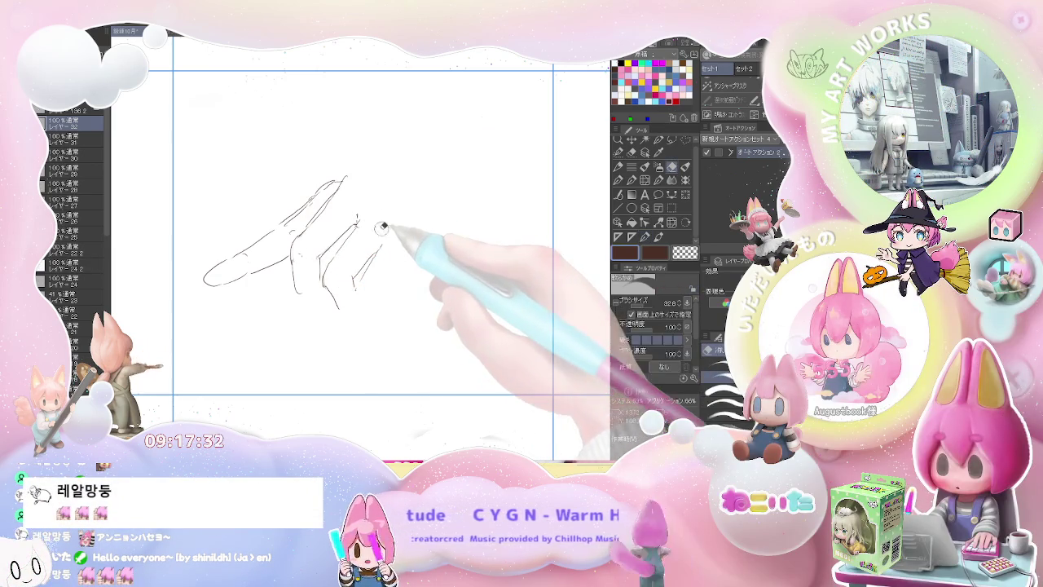
key("p")
key("ctrl+minus")
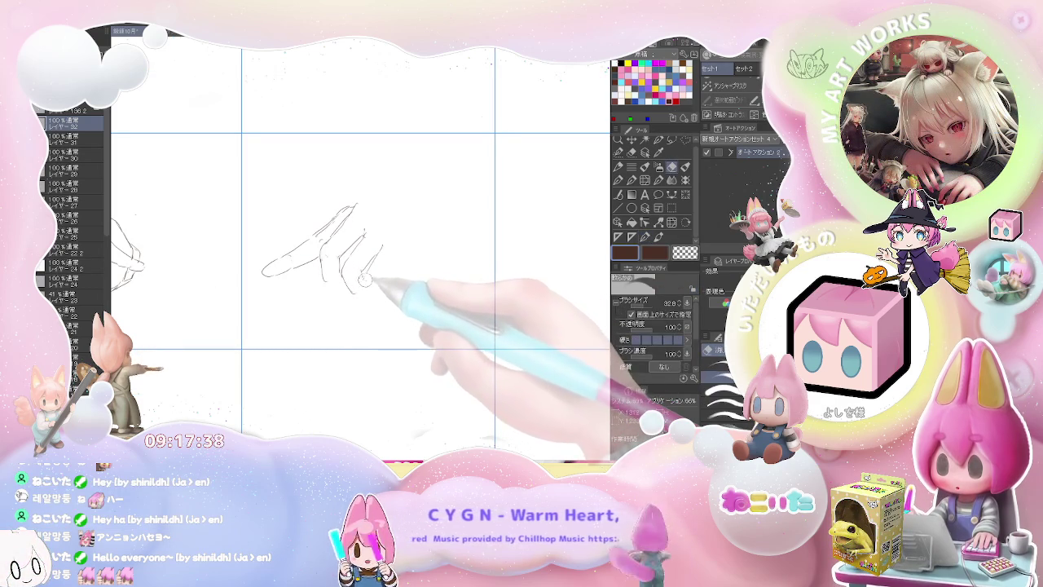
left_click_drag(363, 273, 349, 295)
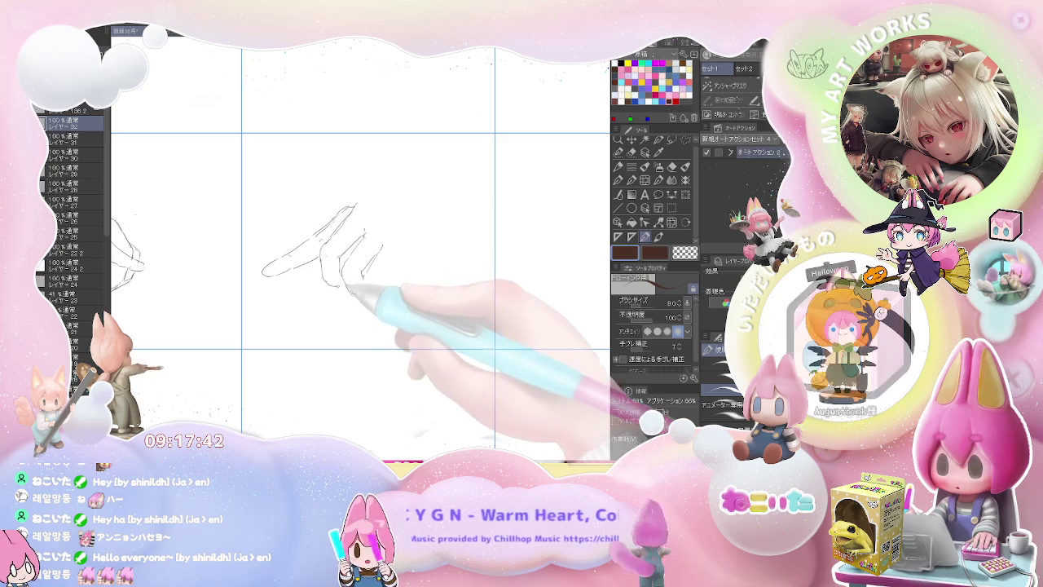
scroll(381, 272, "down", 2)
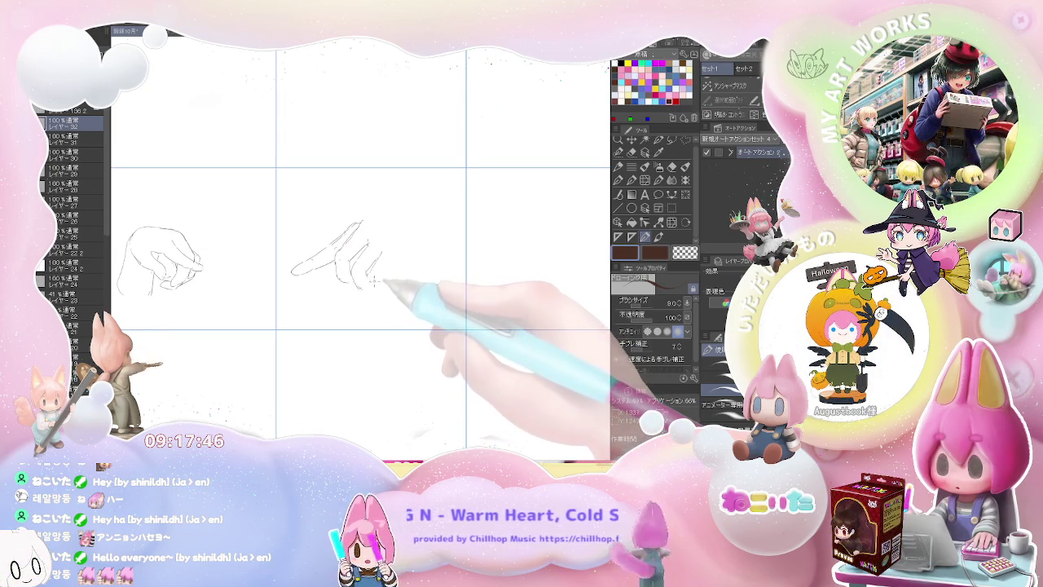
- Draw the back of the pointing hand toward the wrist and its top contour
key("e")
key("p")
left_click_drag(379, 254, 372, 266)
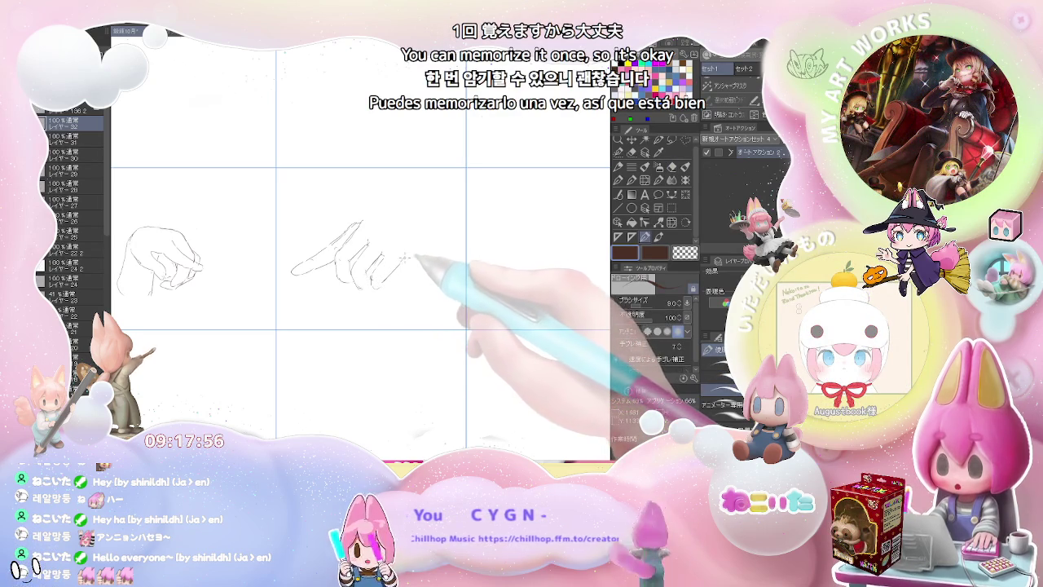
left_click_drag(377, 284, 432, 239)
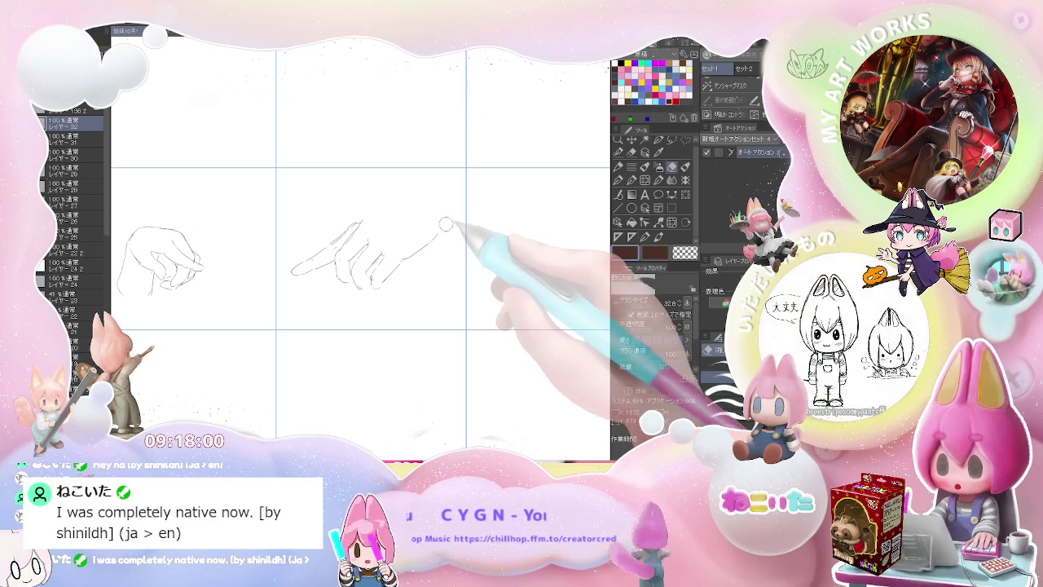
mouse_move(352, 223)
left_mouse_down()
mouse_move(425, 205)
mouse_move(462, 232)
left_mouse_up()
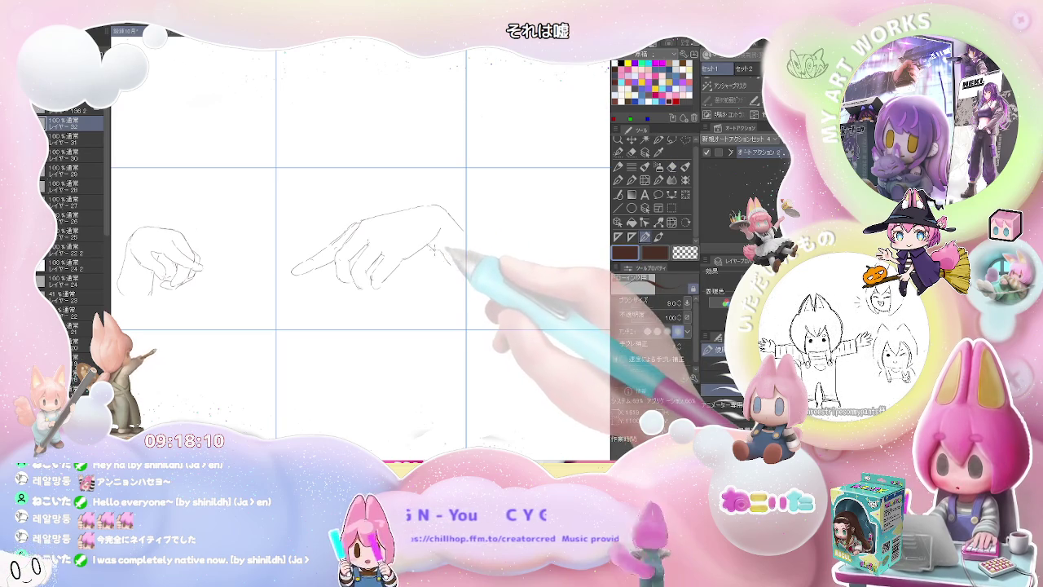
- Touch up the hand with the eraser, then fit and pan the whole page into view
key("e")
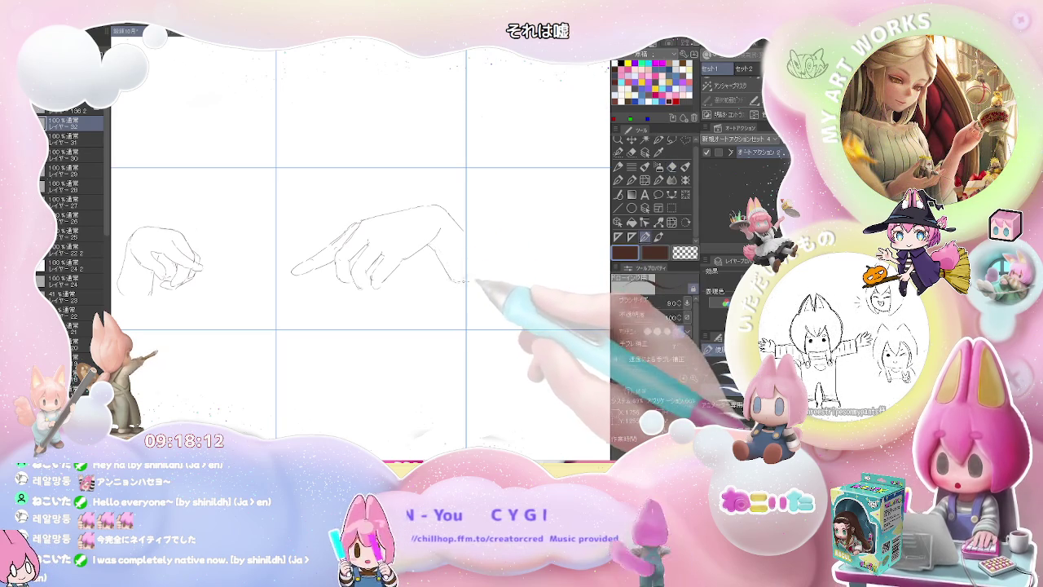
key("p")
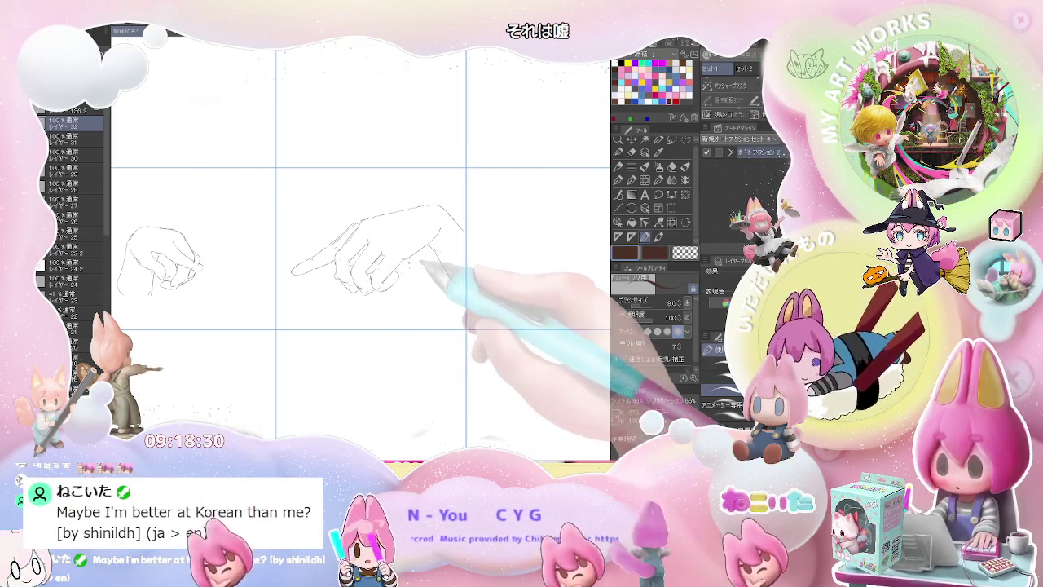
key("e")
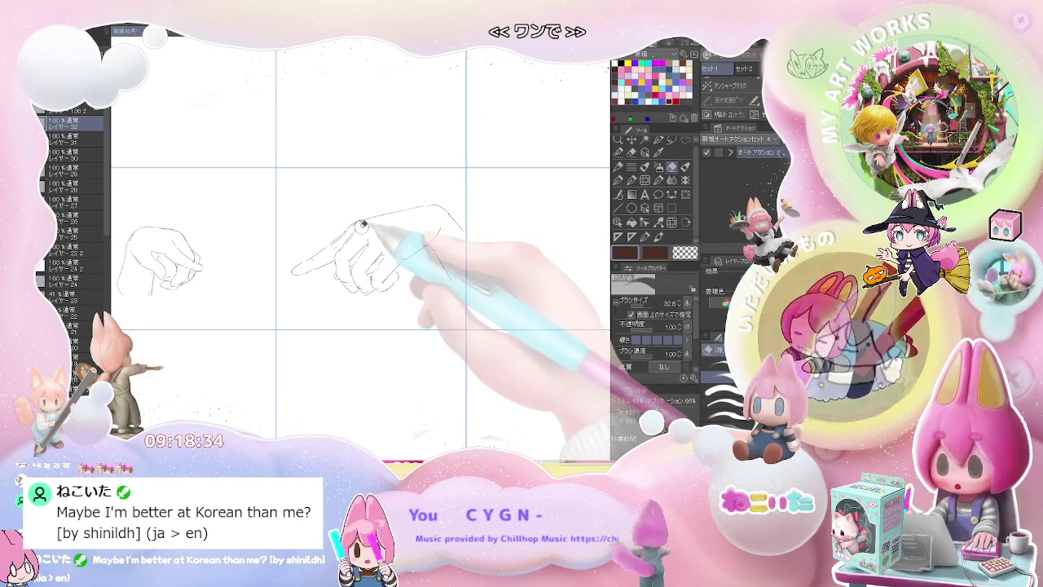
key("p")
key("ctrl+minus")
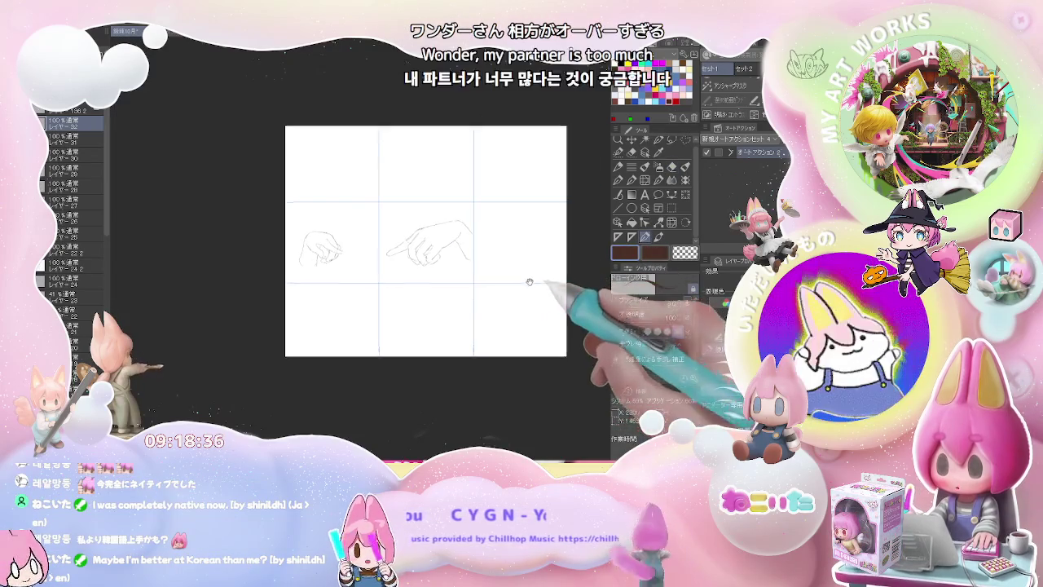
left_click_drag(465, 277, 312, 308)
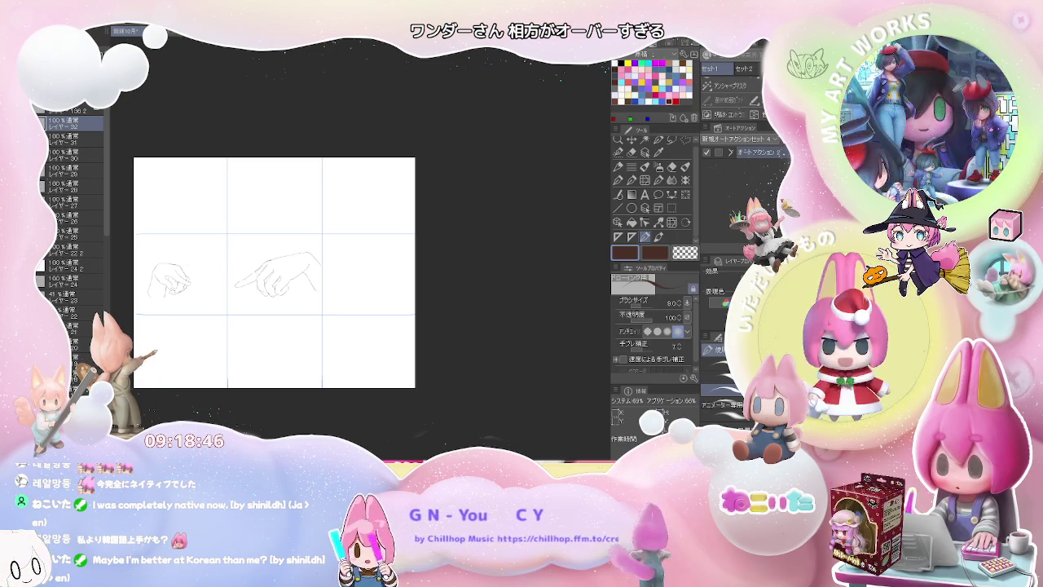
- Sketch the knuckles and curled fingers of a third hand in the middle-right panel
scroll(365, 261, "up", 3)
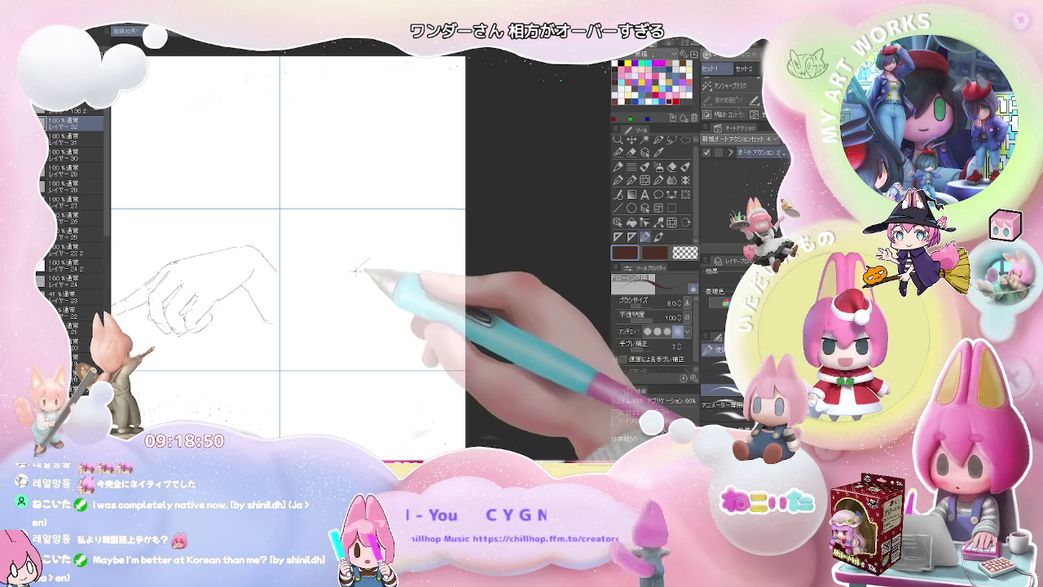
left_click_drag(352, 279, 349, 299)
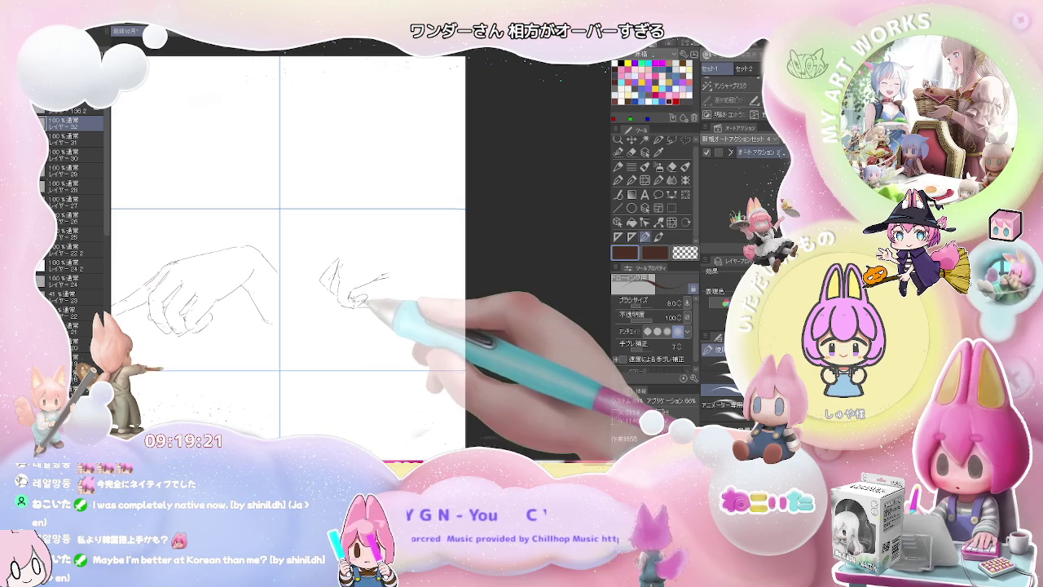
mouse_move(349, 288)
left_mouse_down()
mouse_move(340, 266)
mouse_move(330, 273)
left_mouse_up()
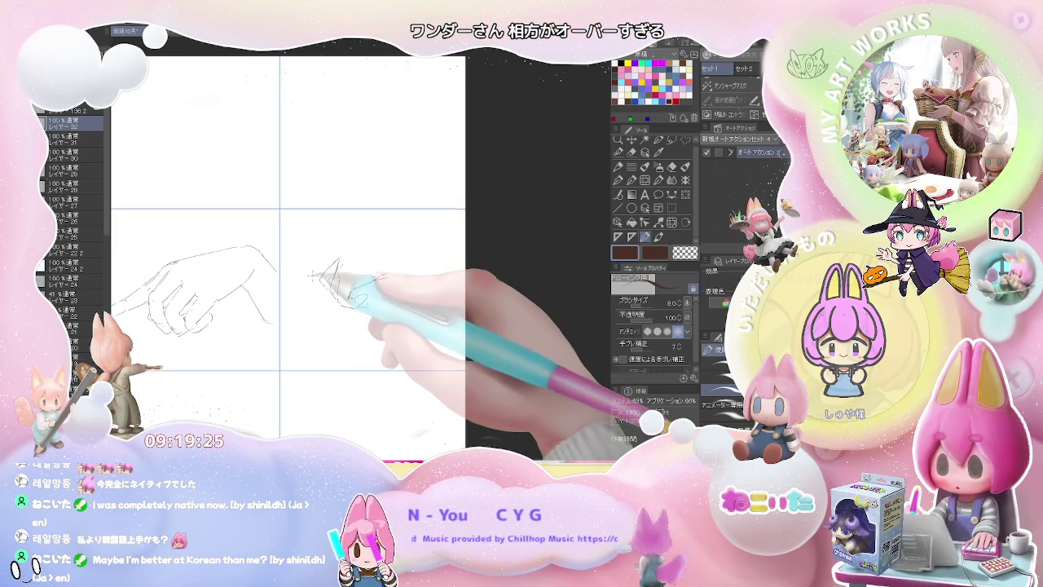
mouse_move(346, 285)
left_mouse_down()
mouse_move(352, 257)
mouse_move(388, 246)
mouse_move(413, 253)
left_mouse_up()
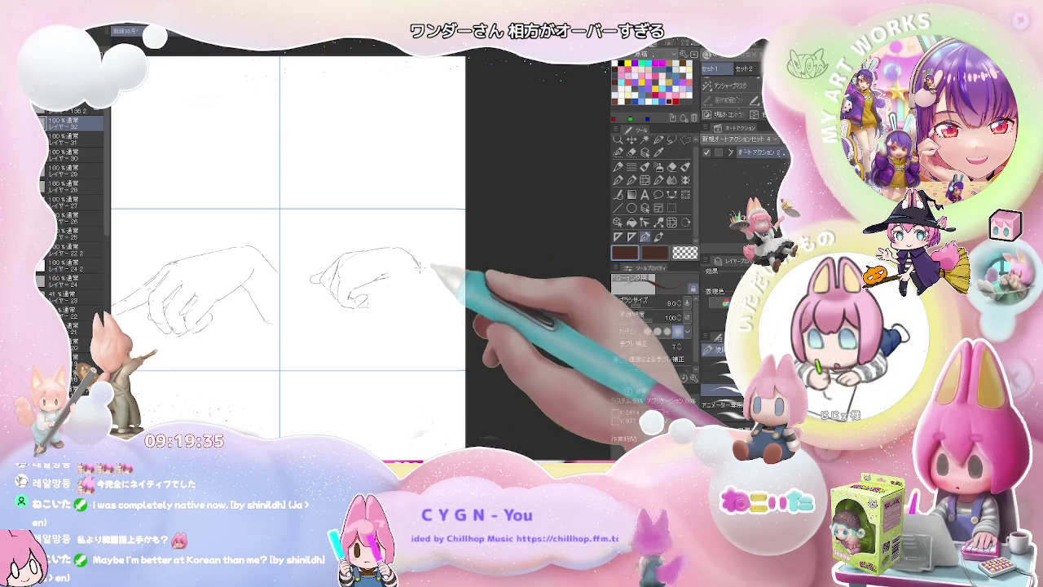
left_click_drag(377, 277, 390, 274)
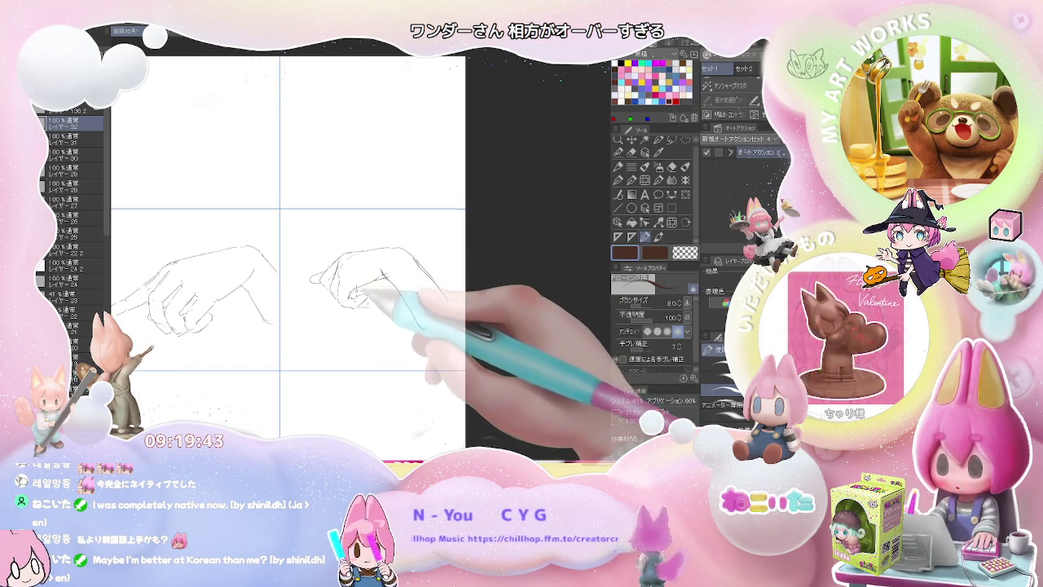
scroll(439, 296, "down", 1)
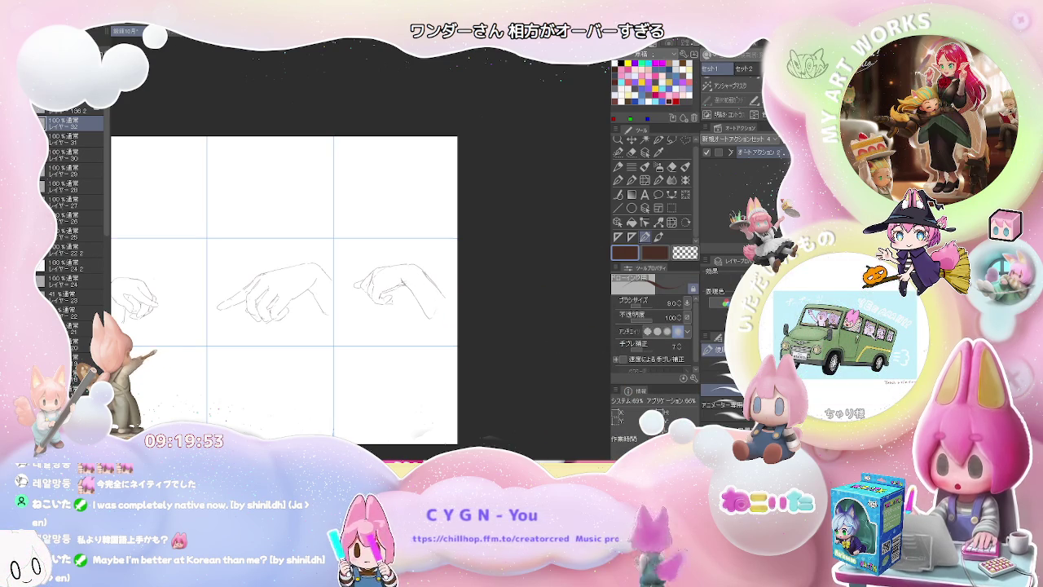
mouse_move(385, 183)
left_mouse_down()
mouse_move(351, 216)
mouse_move(342, 201)
left_mouse_up()
- Outline the fingertip, fingers and lower edge of a pointing hand in the top-right panel
key("ctrl+plus")
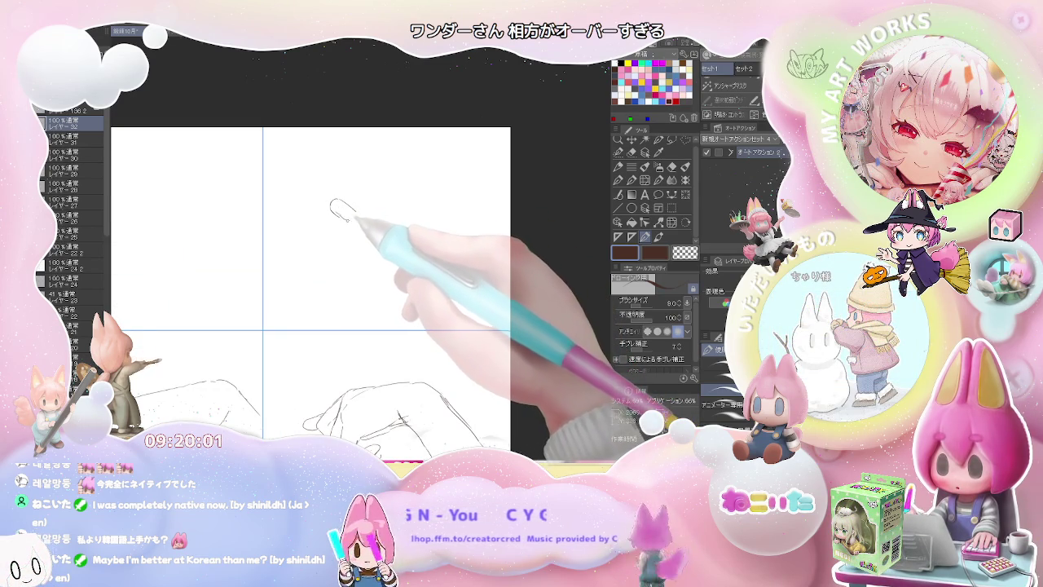
left_click_drag(355, 214, 365, 222)
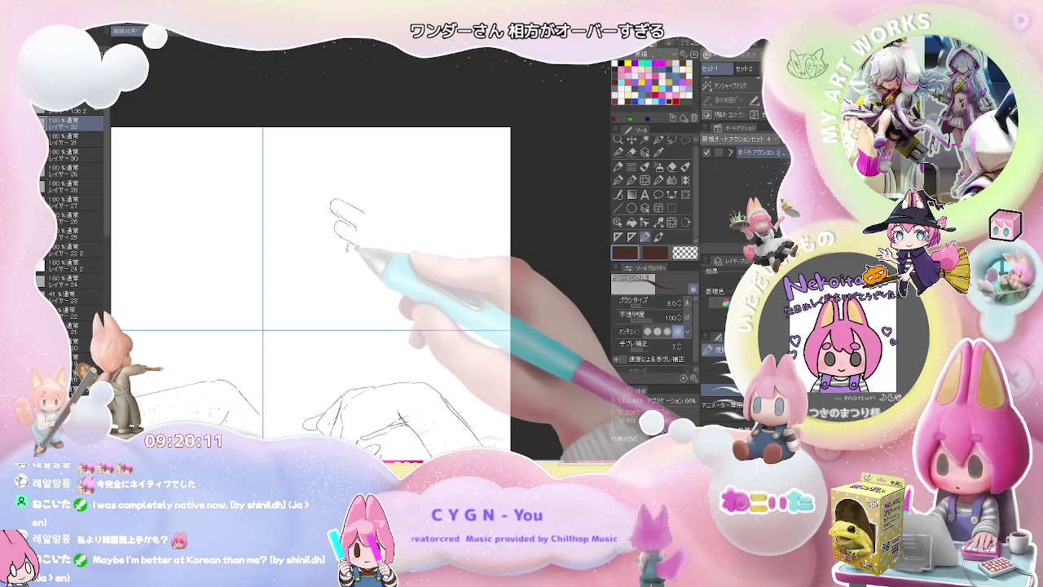
mouse_move(356, 244)
left_mouse_down()
mouse_move(352, 258)
mouse_move(384, 276)
left_mouse_up()
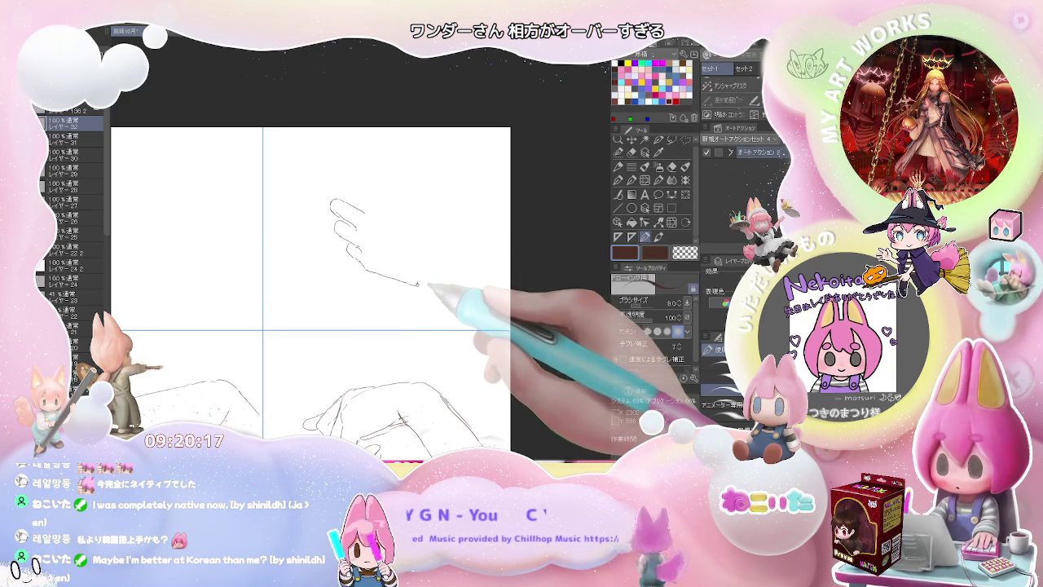
left_click_drag(419, 285, 424, 302)
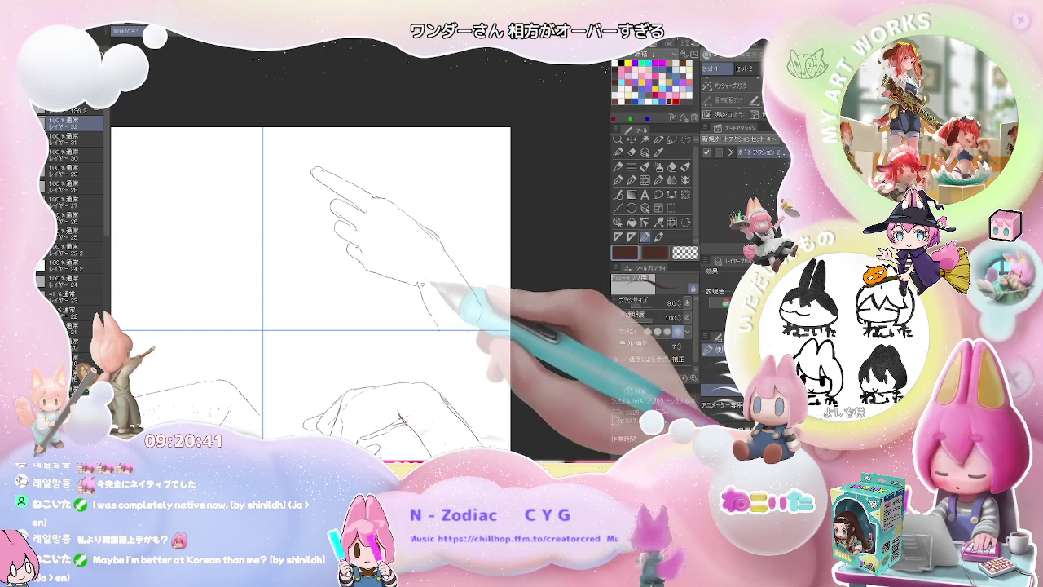
key("ctrl+minus")
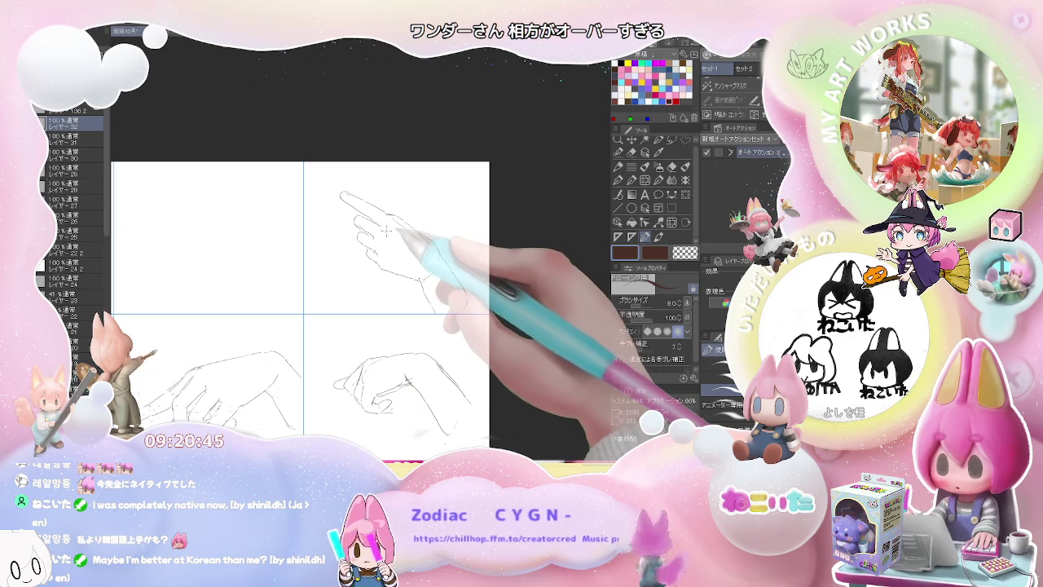
key("ctrl+minus")
left_click_drag(414, 283, 496, 272)
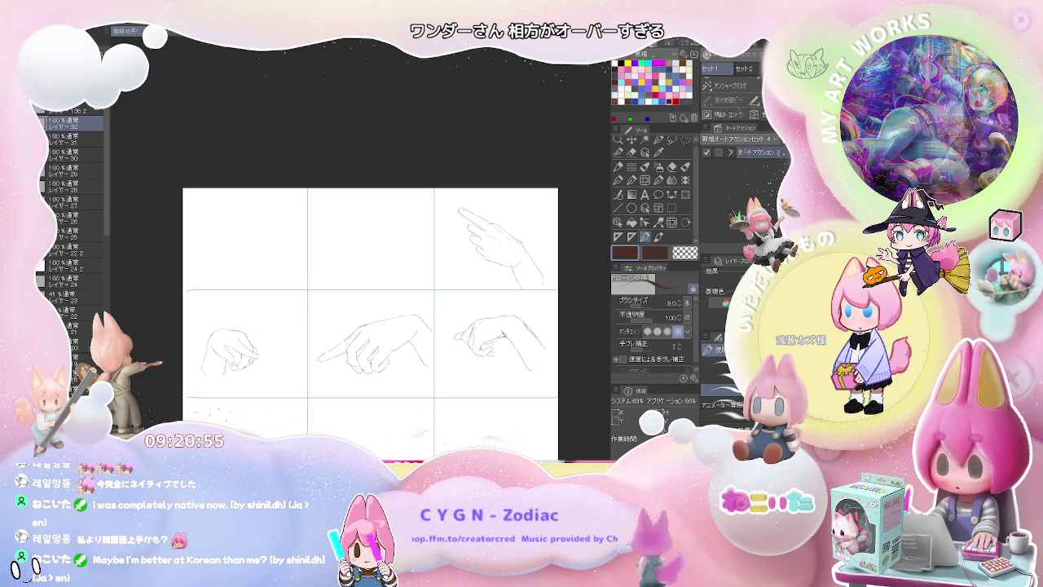
scroll(368, 222, "up", 3)
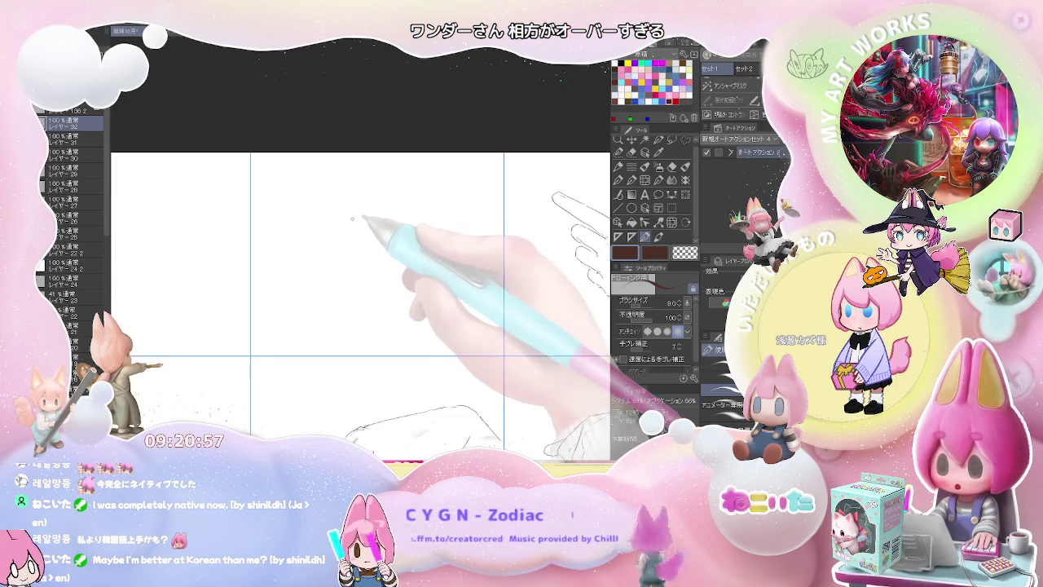
- Sketch the raised fingertips in the top-middle panel and extend the outline toward the palm
left_click_drag(319, 205, 334, 194)
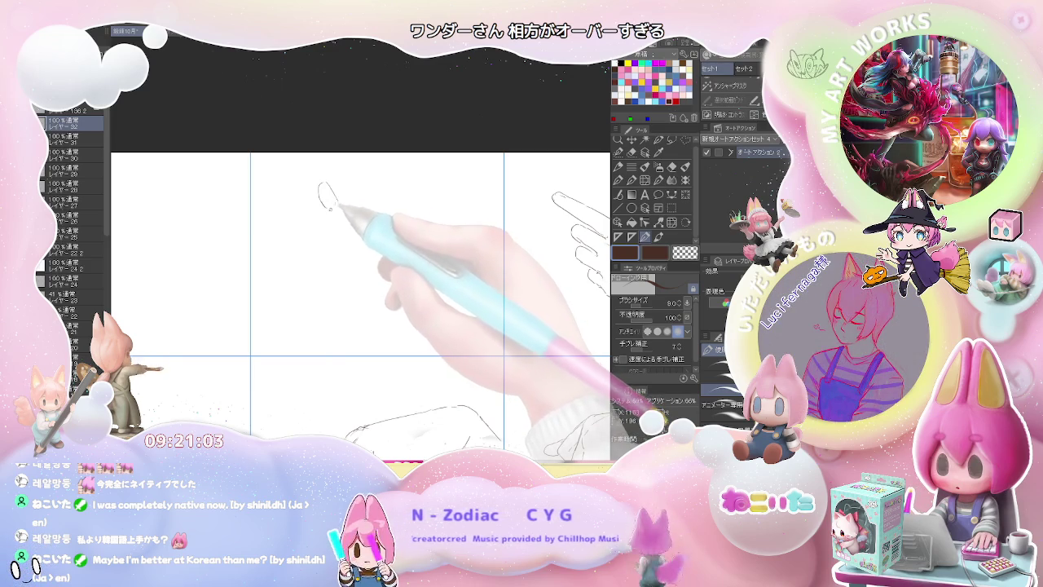
mouse_move(329, 208)
left_mouse_down()
mouse_move(334, 226)
mouse_move(359, 226)
left_mouse_up()
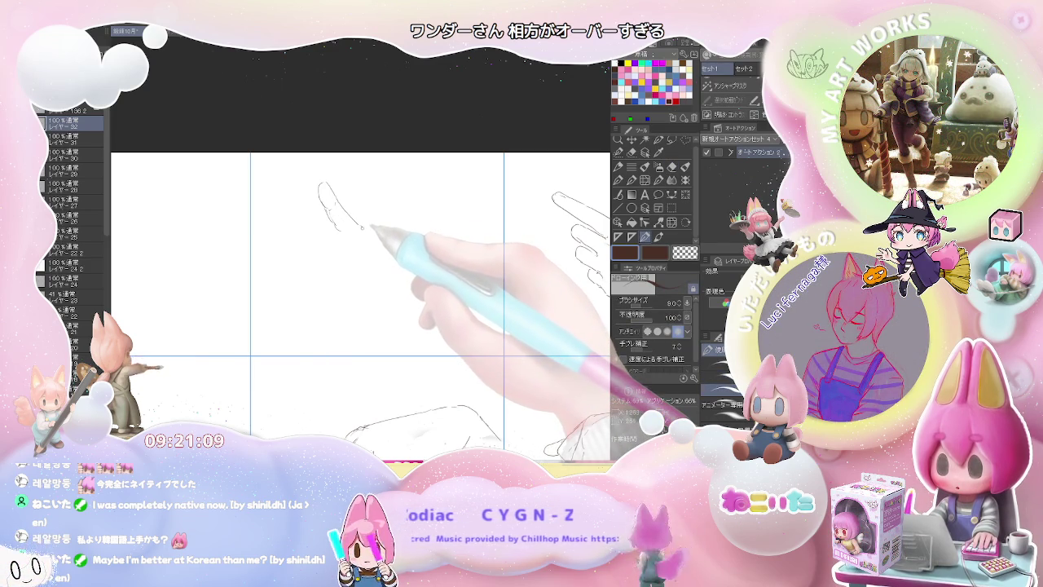
left_click_drag(360, 227, 372, 238)
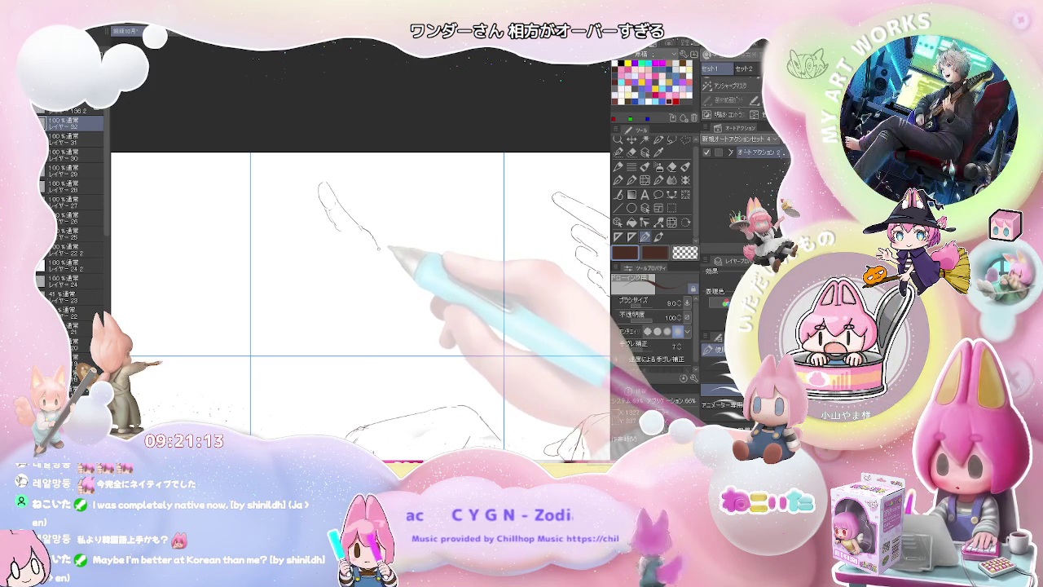
- Toggle the eraser and pencil, then draw the hand's side, the wrist line and the next finger
key("e")
key("p")
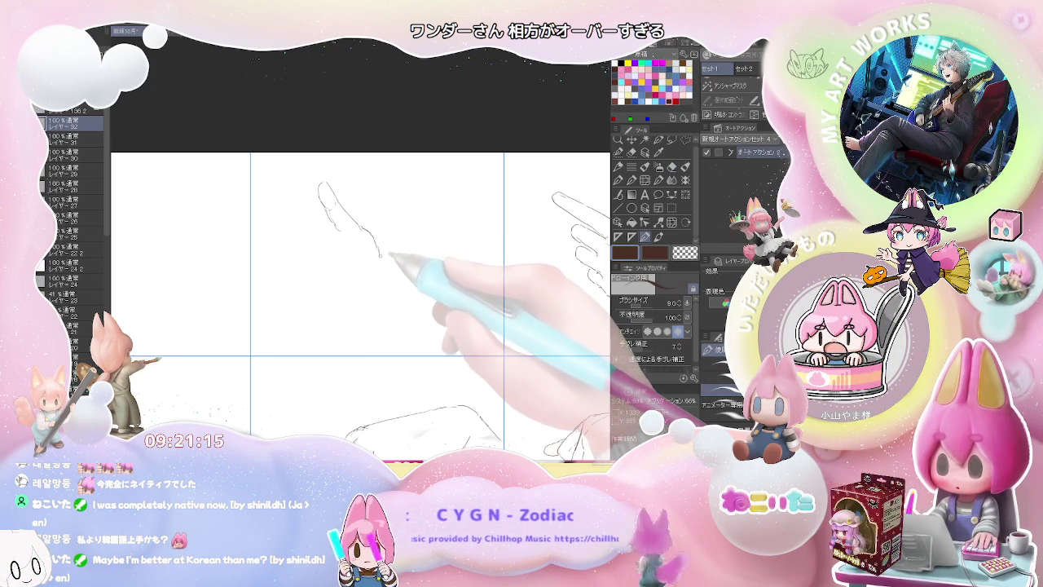
left_click_drag(388, 287, 388, 300)
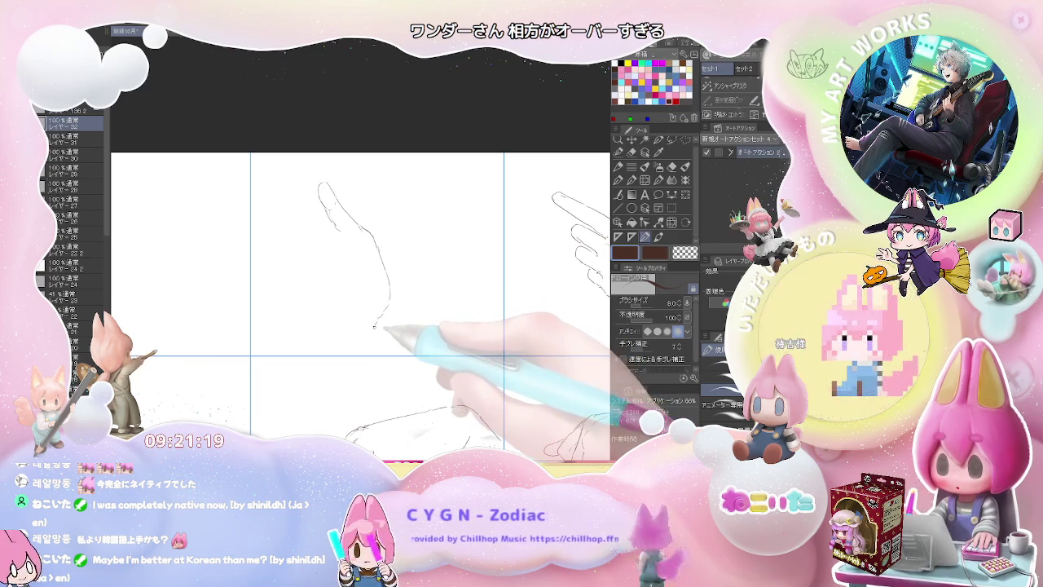
mouse_move(388, 303)
left_mouse_down()
mouse_move(363, 346)
mouse_move(326, 344)
left_mouse_up()
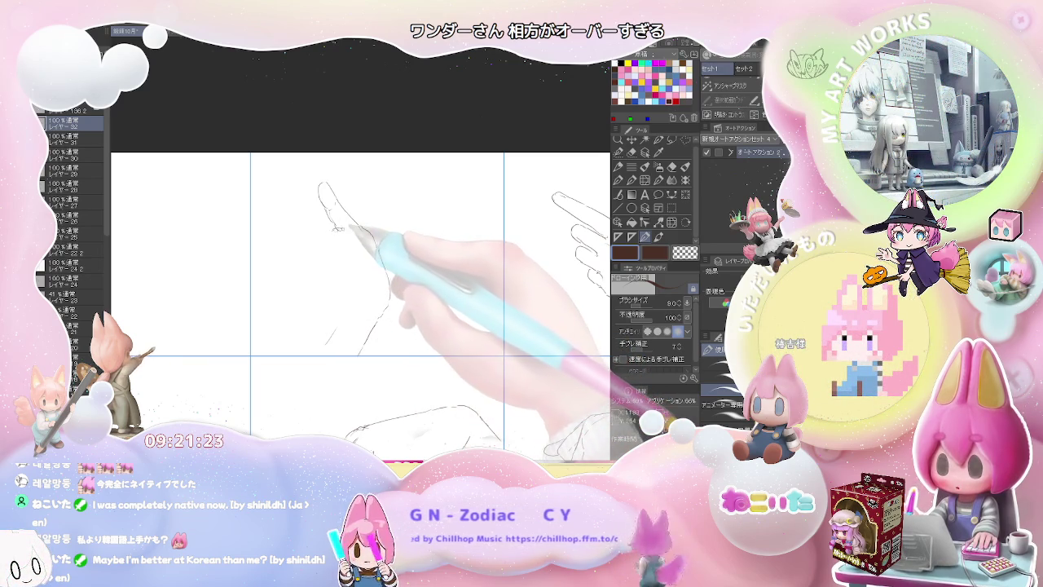
left_click_drag(335, 228, 359, 242)
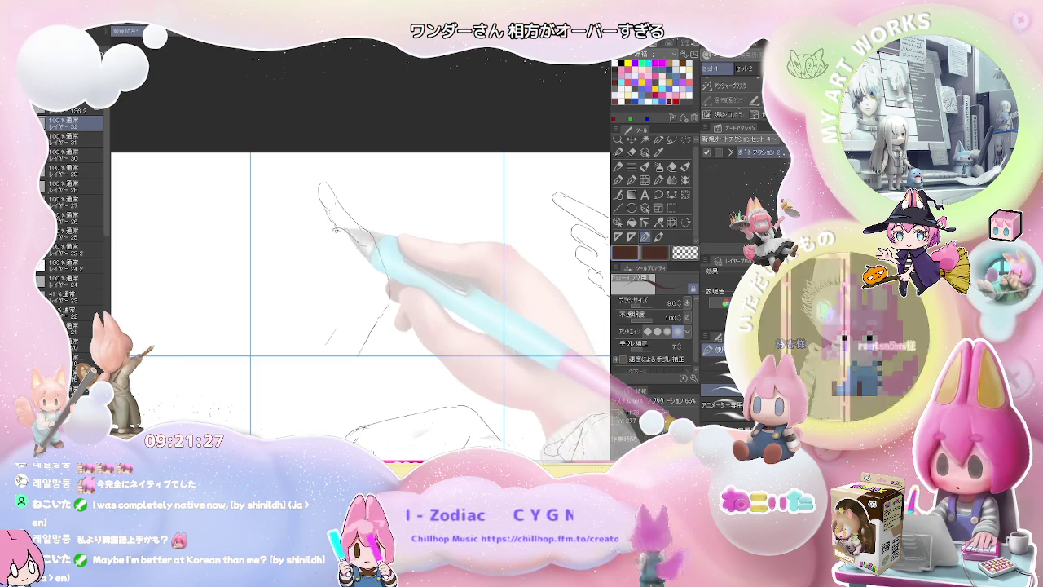
- Fix the raised hand's curled fingers with eraser and pencil, extend the wrist line, then zoom out
key("e")
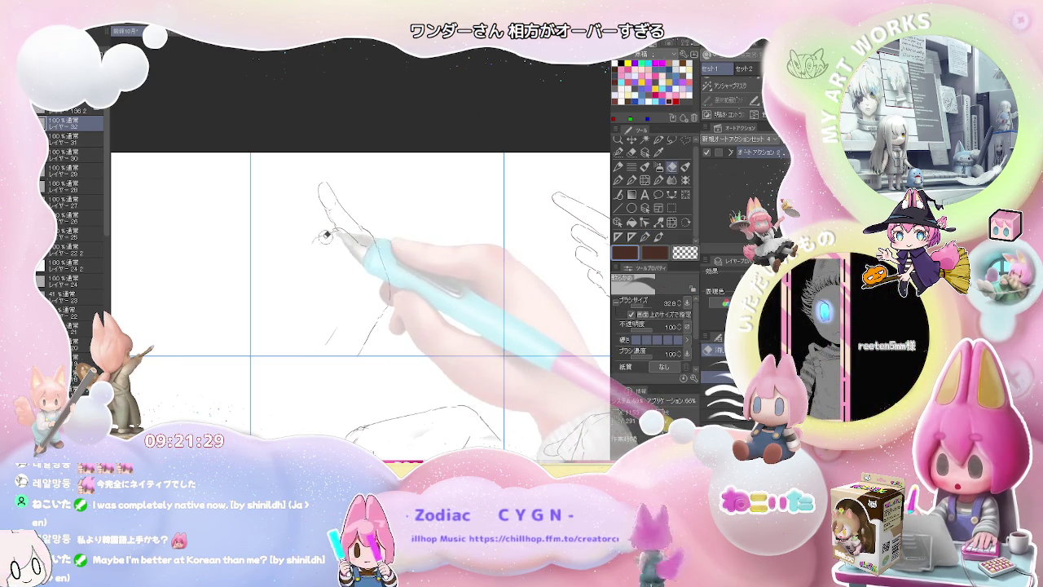
key("p")
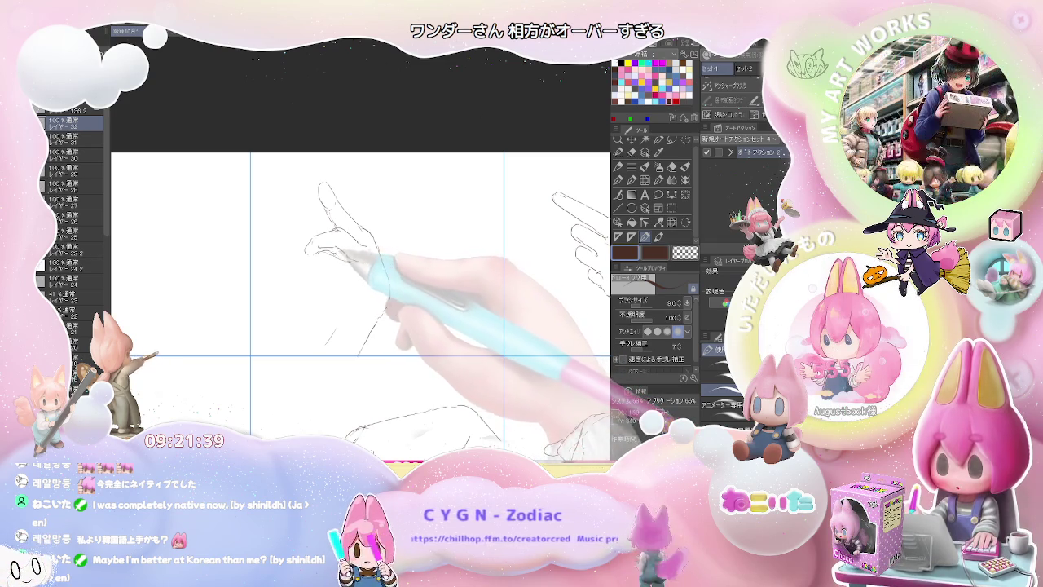
key("e")
key("p")
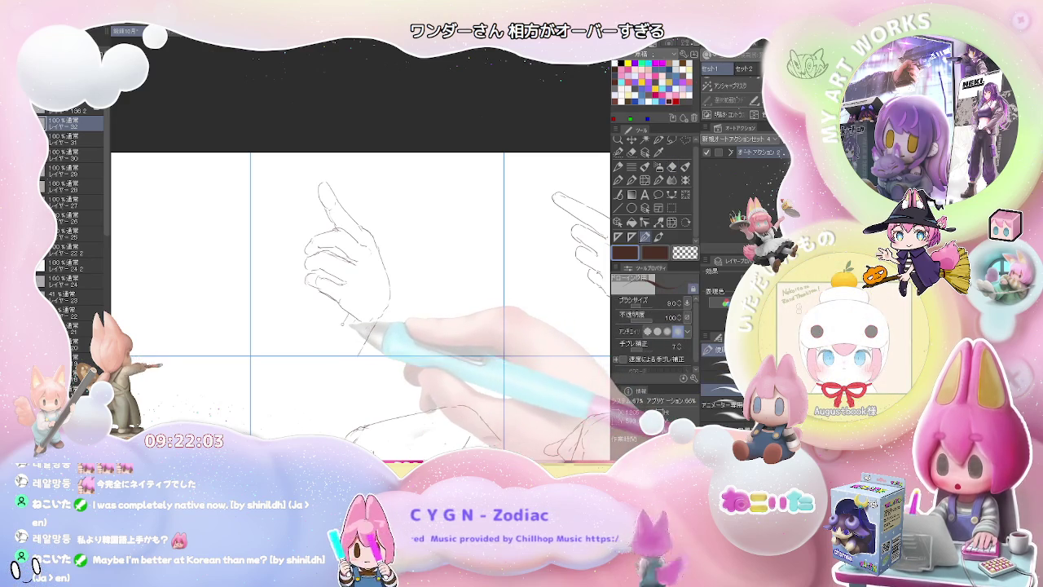
left_click_drag(329, 339, 326, 356)
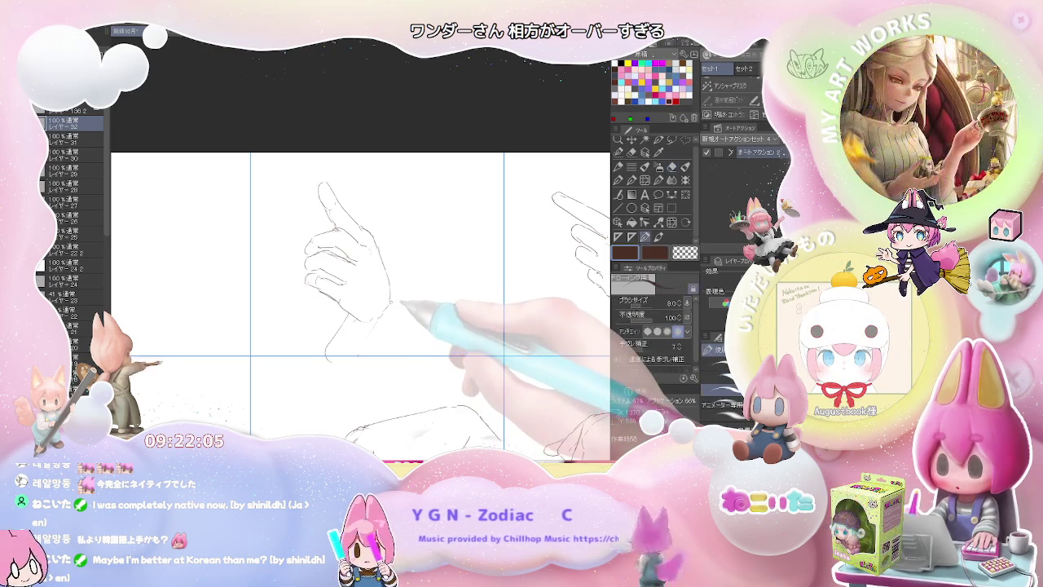
key("e")
key("p")
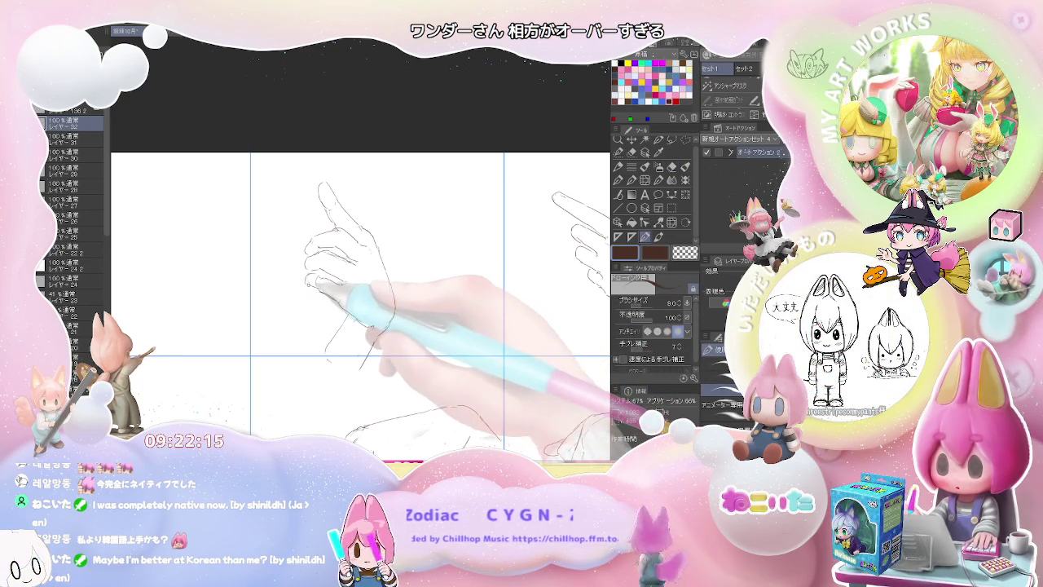
key("e")
key("p")
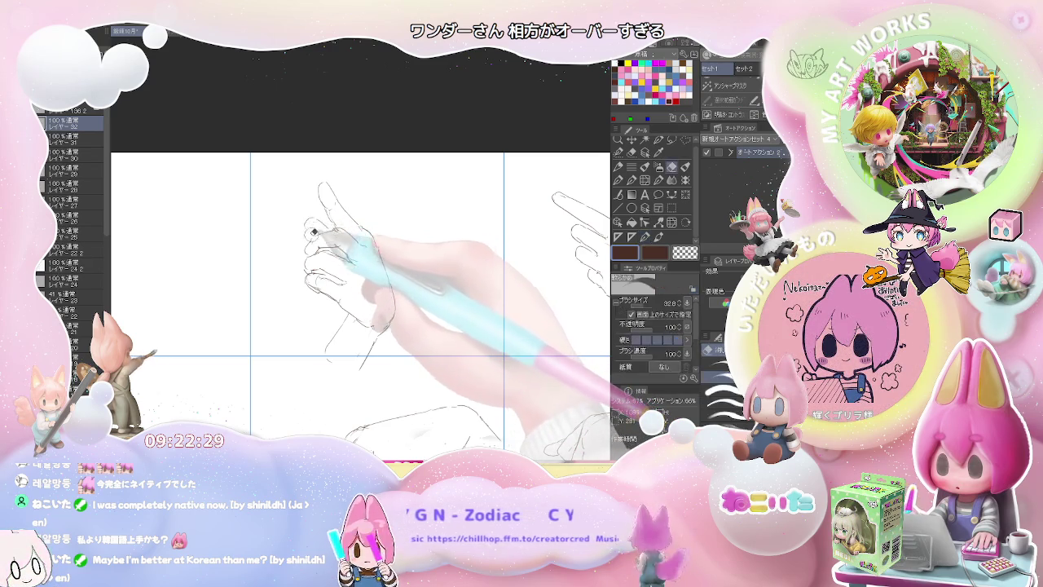
scroll(503, 310, "down", 5)
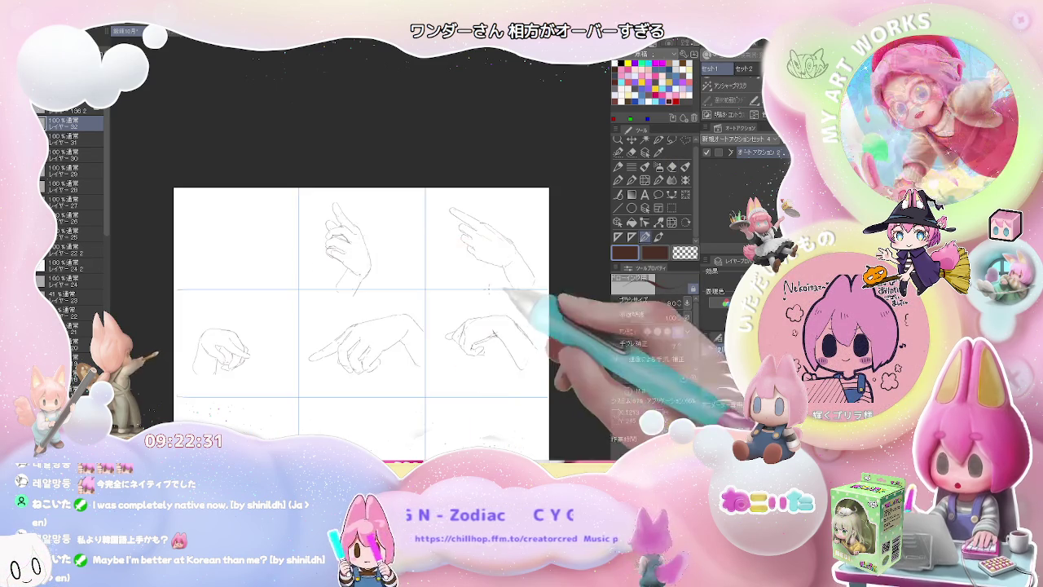
- Move to the top-left panel and rough in the reaching hand's first outline and finger lines
left_click_drag(503, 310, 518, 316)
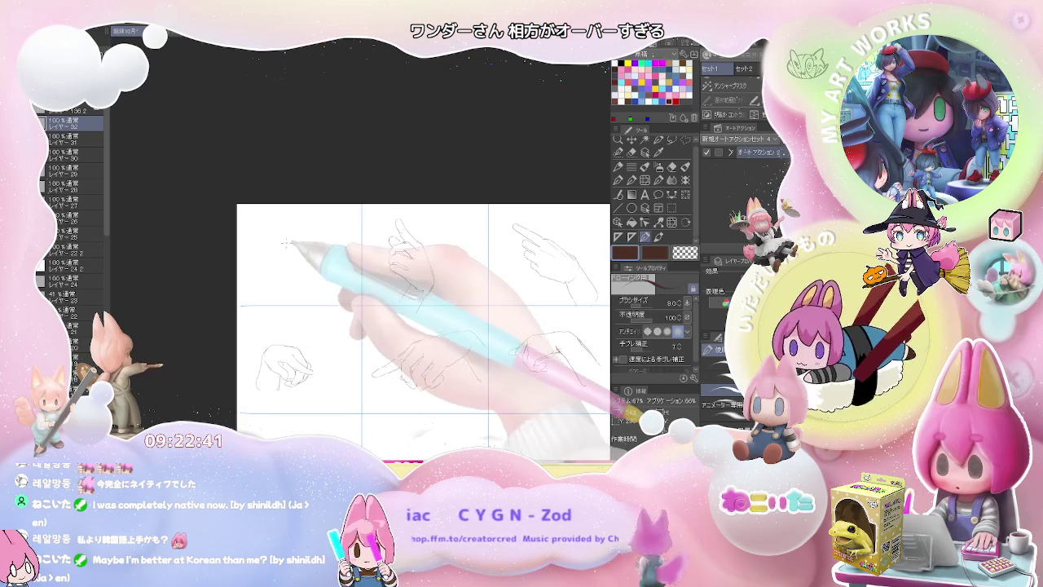
mouse_move(266, 230)
left_mouse_down()
mouse_move(327, 242)
mouse_move(338, 231)
left_mouse_up()
scroll(310, 234, "up", 1)
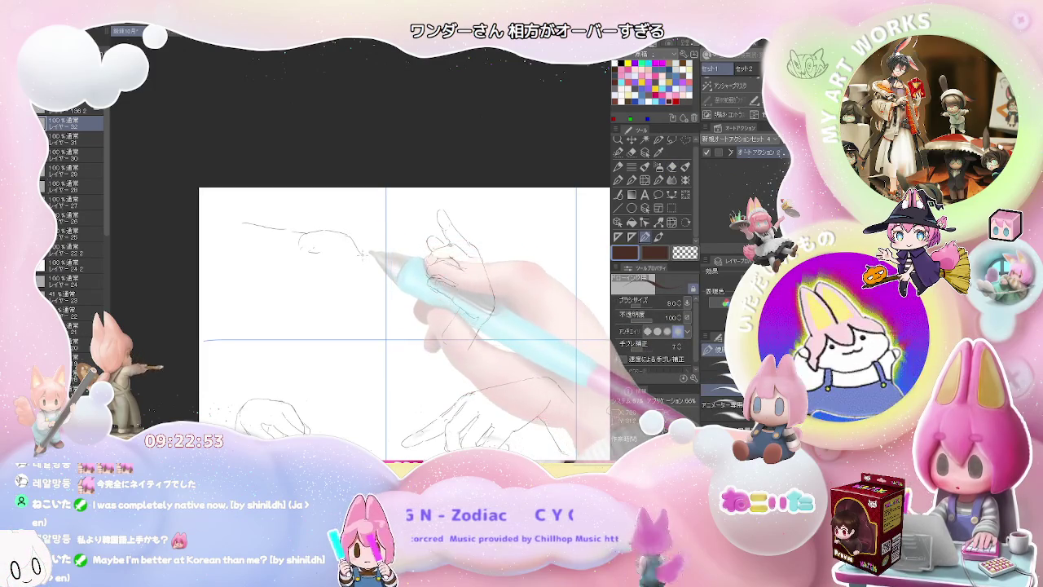
left_click_drag(334, 248, 354, 244)
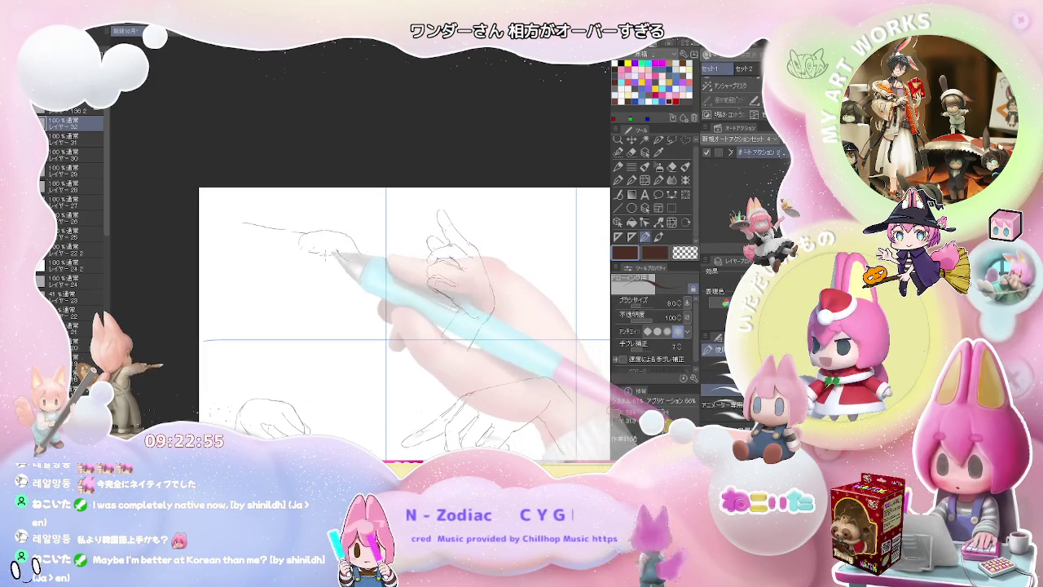
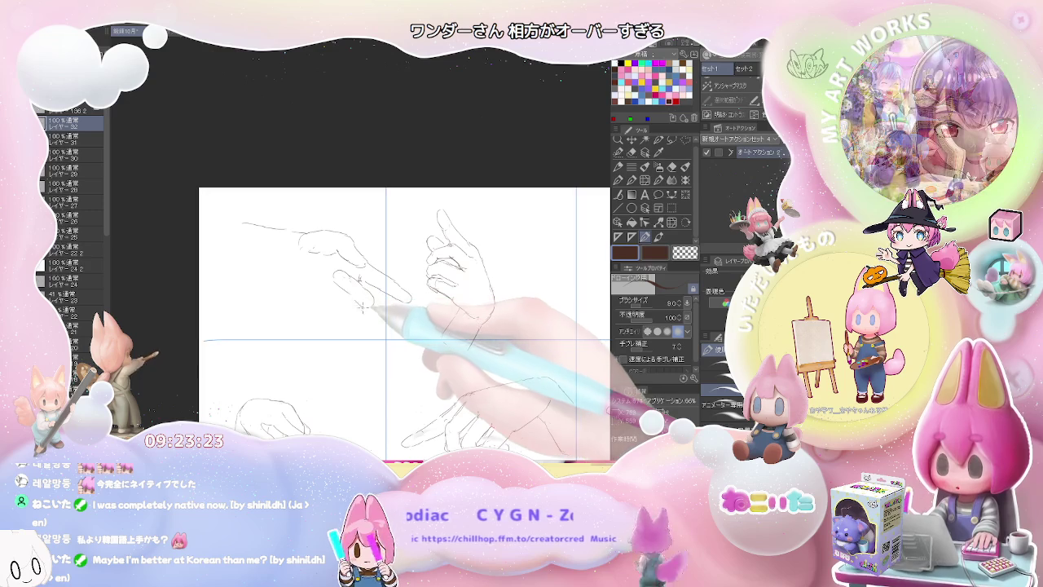
- Refine the finger and thumb lines of the top-left pointing hand, erasing and redrawing strokes
key("e")
key("p")
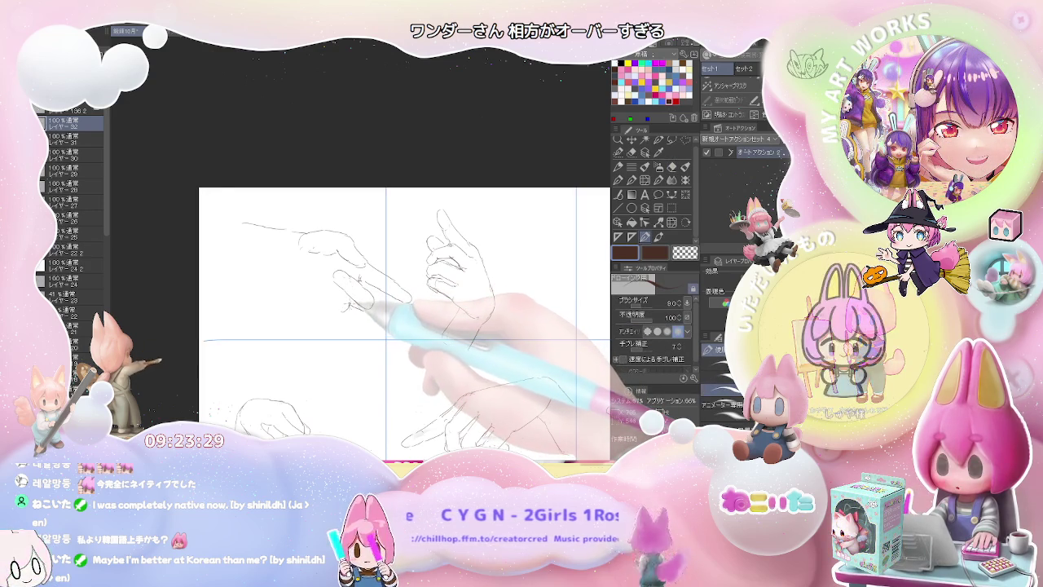
key("e")
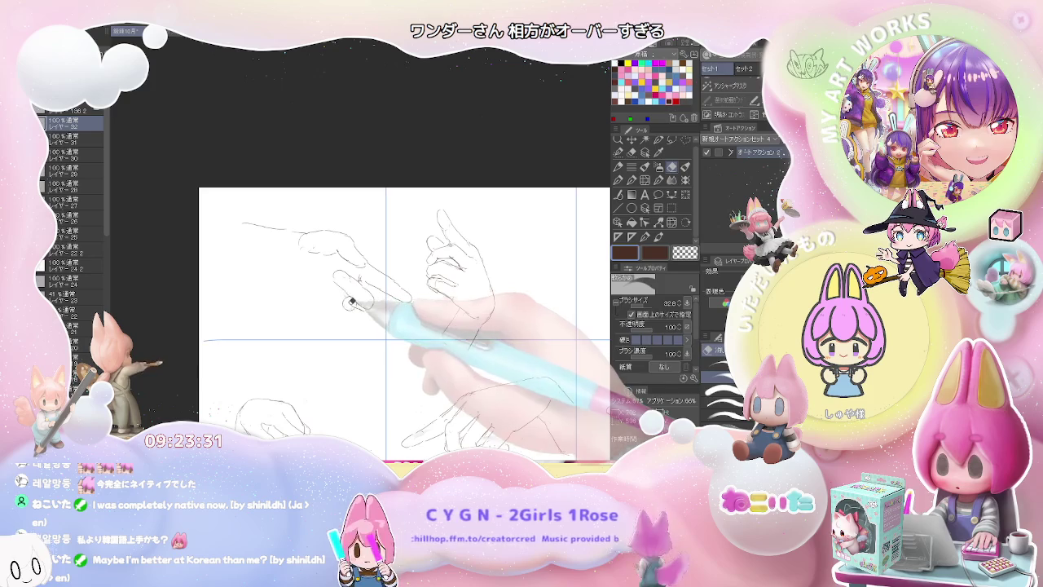
key("p")
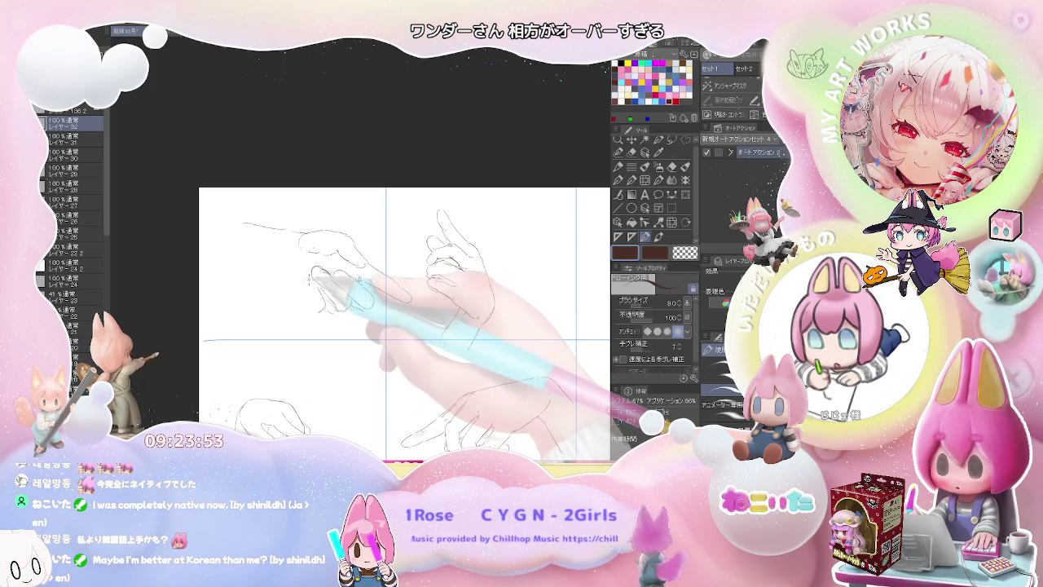
key("e")
key("p")
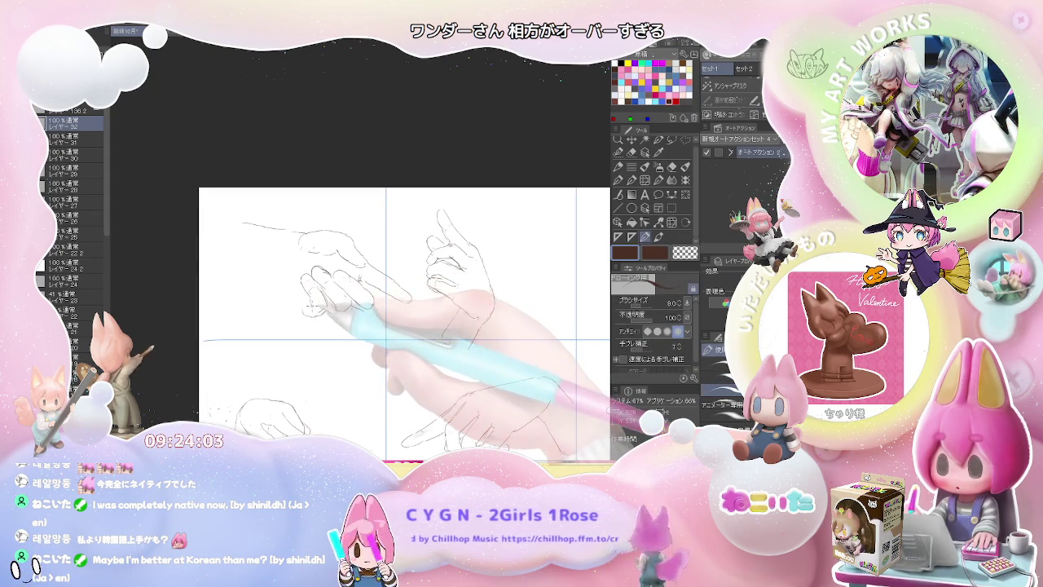
key("e")
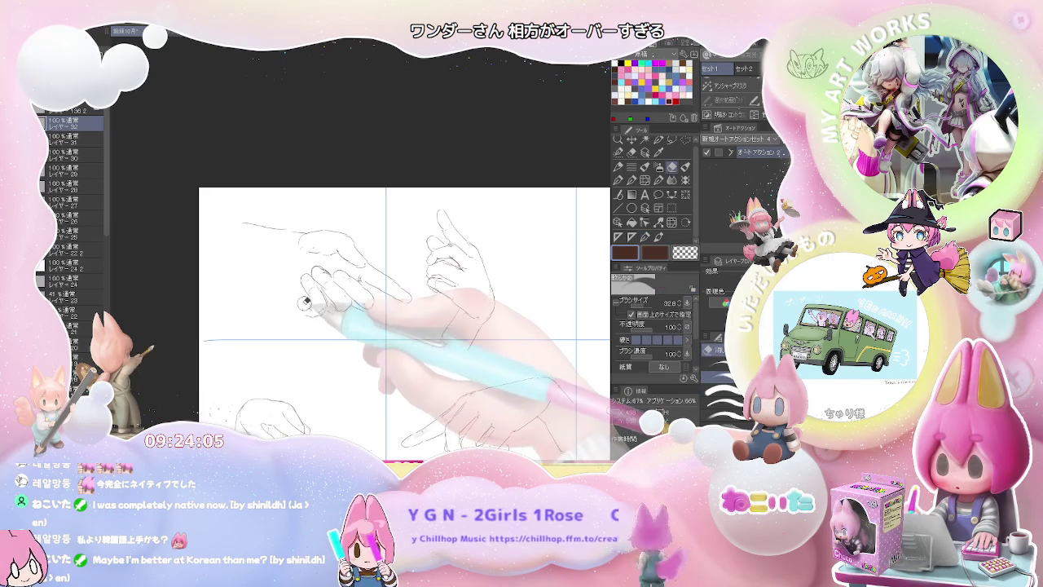
key("p")
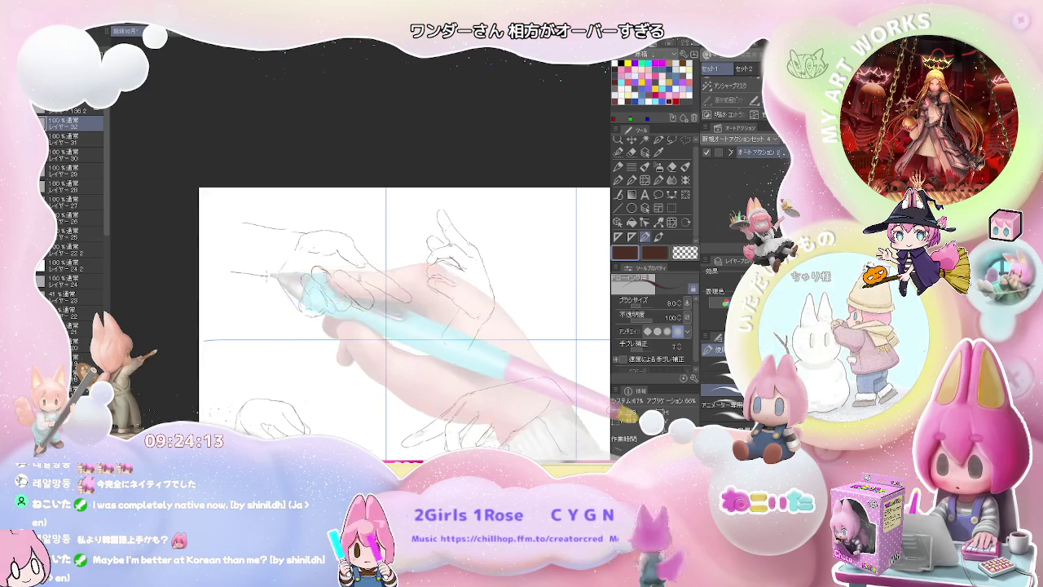
- Zoom out and recentre so the whole grid with its six hand sketches is visible
scroll(306, 254, "down", 2)
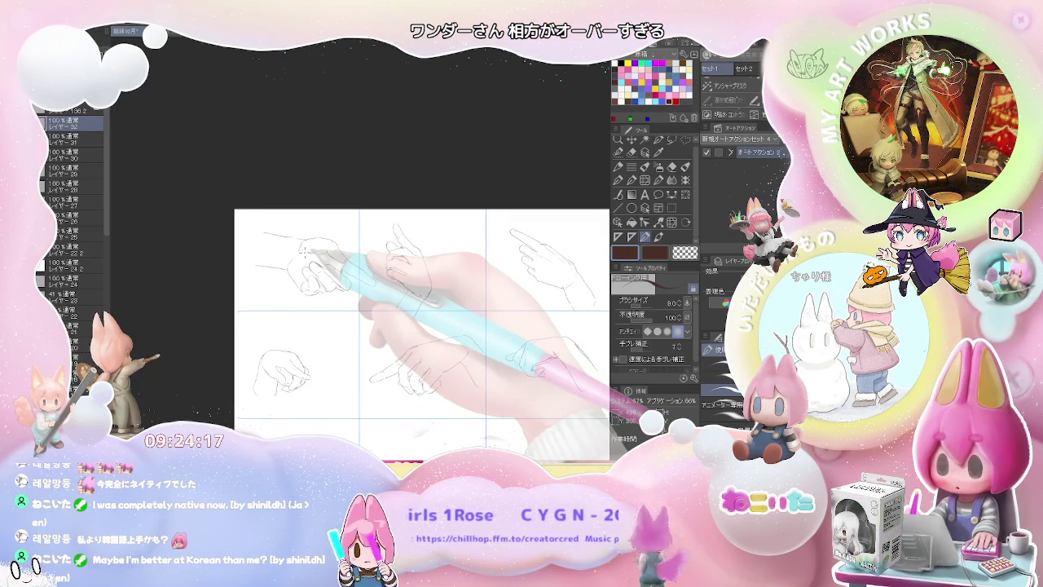
scroll(306, 252, "down", 1)
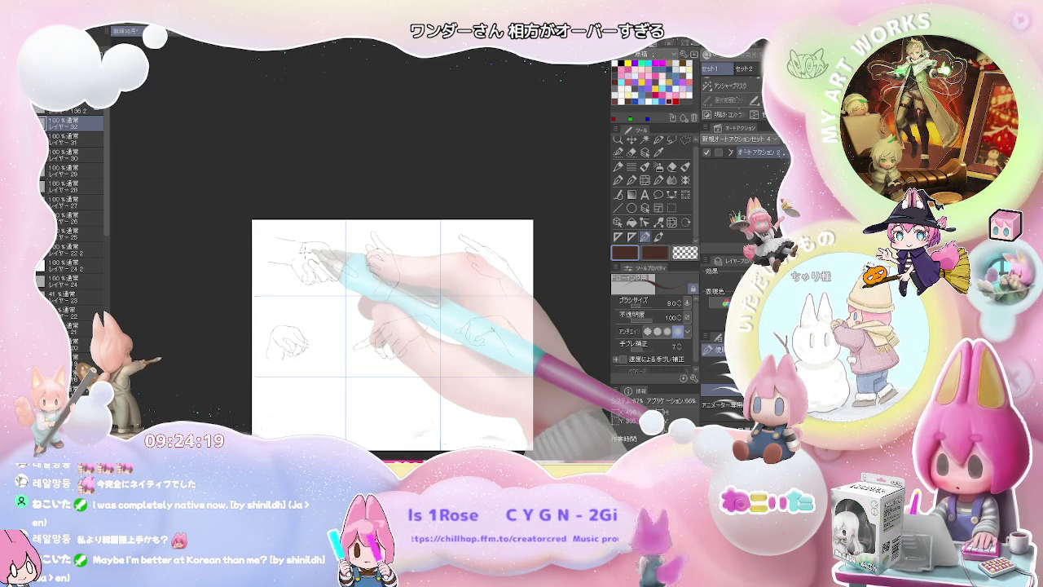
left_click_drag(350, 358, 355, 313)
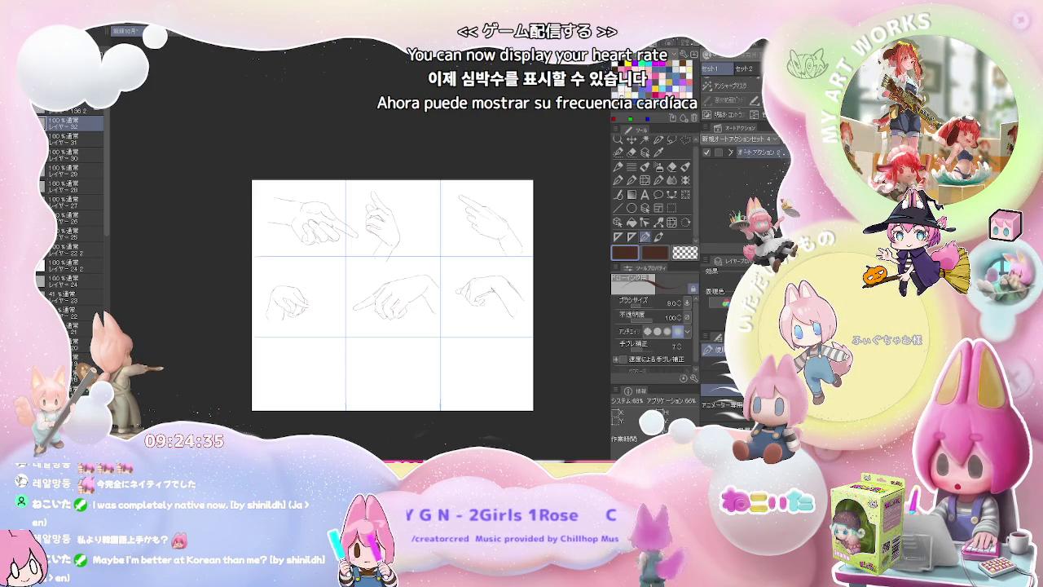
scroll(289, 346, "up", 4)
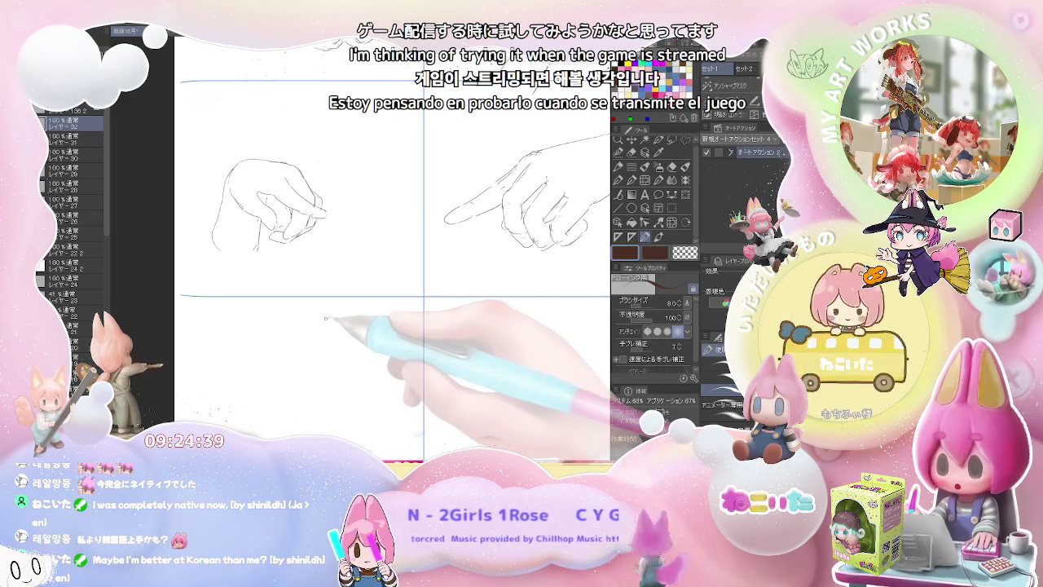
- Sketch a pointing hand with forearm line and finger contours in the bottom-left cell
mouse_move(329, 317)
left_mouse_down()
mouse_move(275, 344)
mouse_move(287, 354)
left_mouse_up()
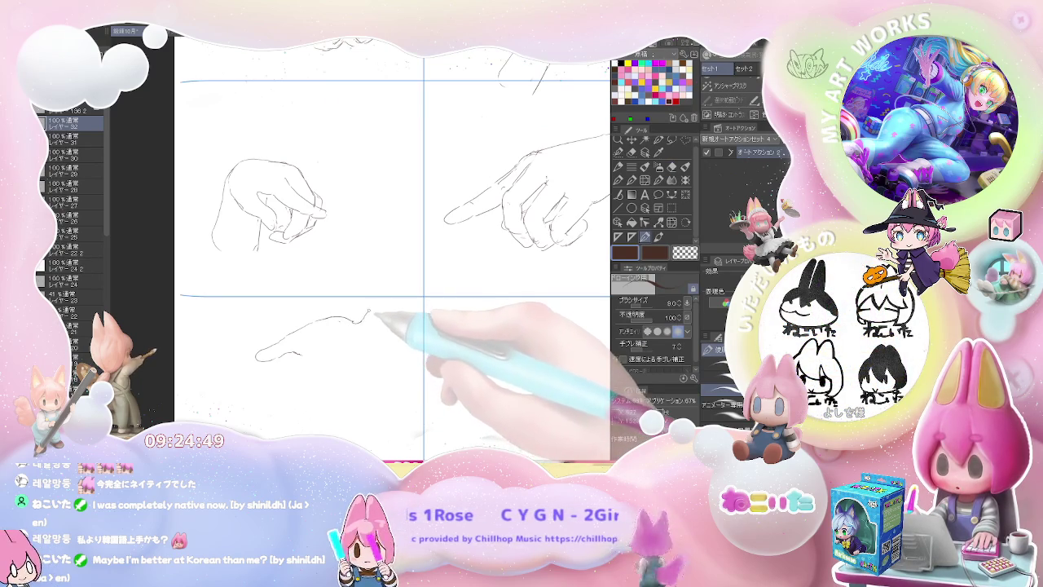
left_click_drag(401, 265, 364, 320)
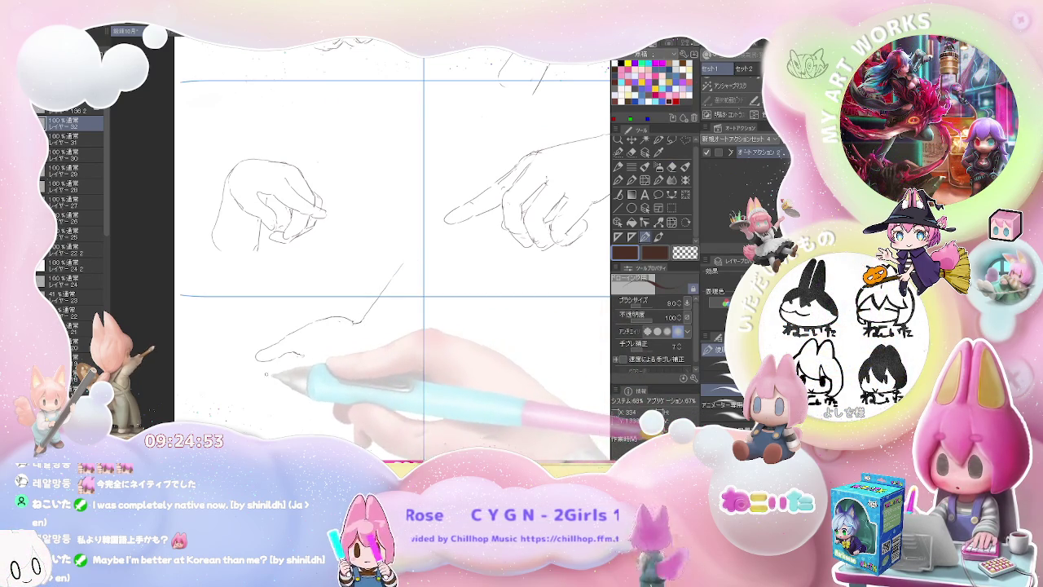
left_click_drag(262, 375, 287, 367)
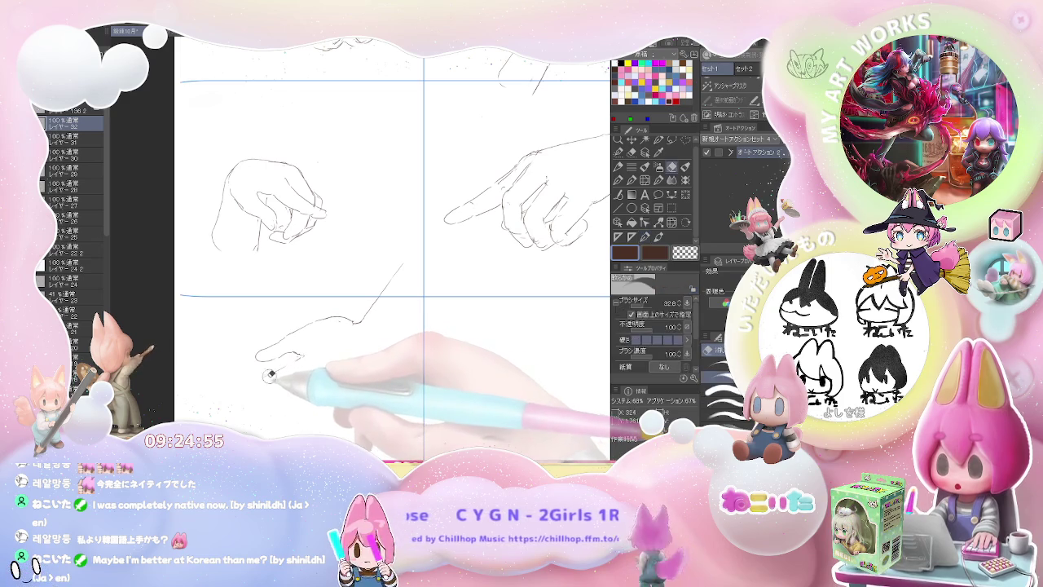
mouse_move(284, 375)
left_mouse_down()
mouse_move(268, 383)
mouse_move(282, 371)
left_mouse_up()
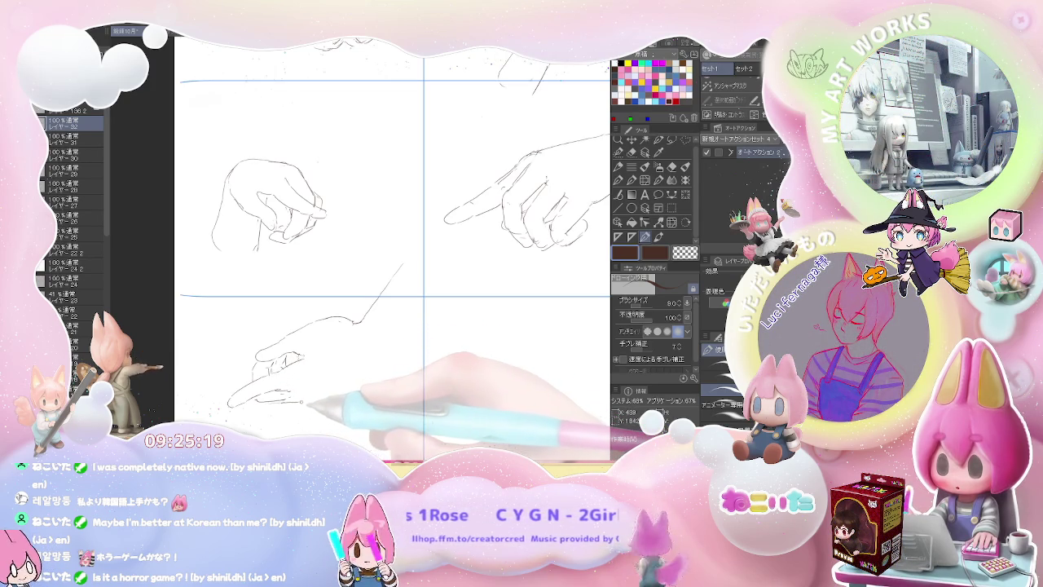
key("e")
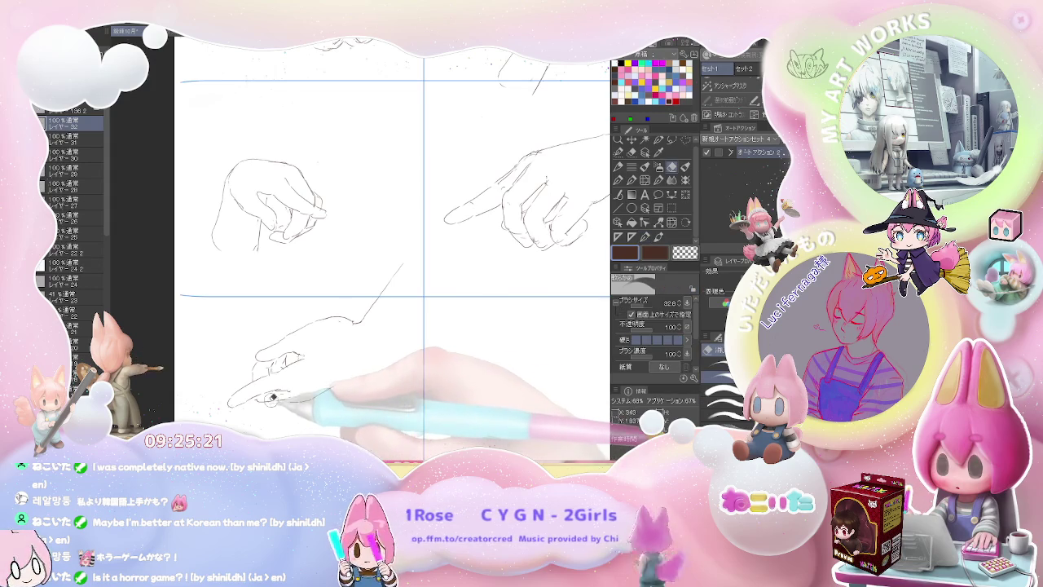
key("p")
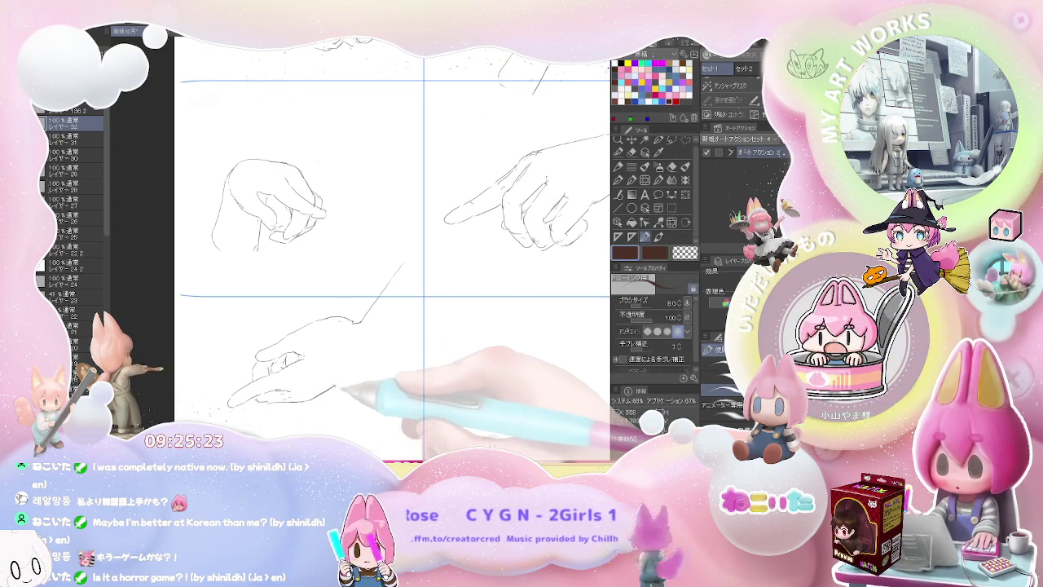
left_click_drag(377, 365, 399, 342)
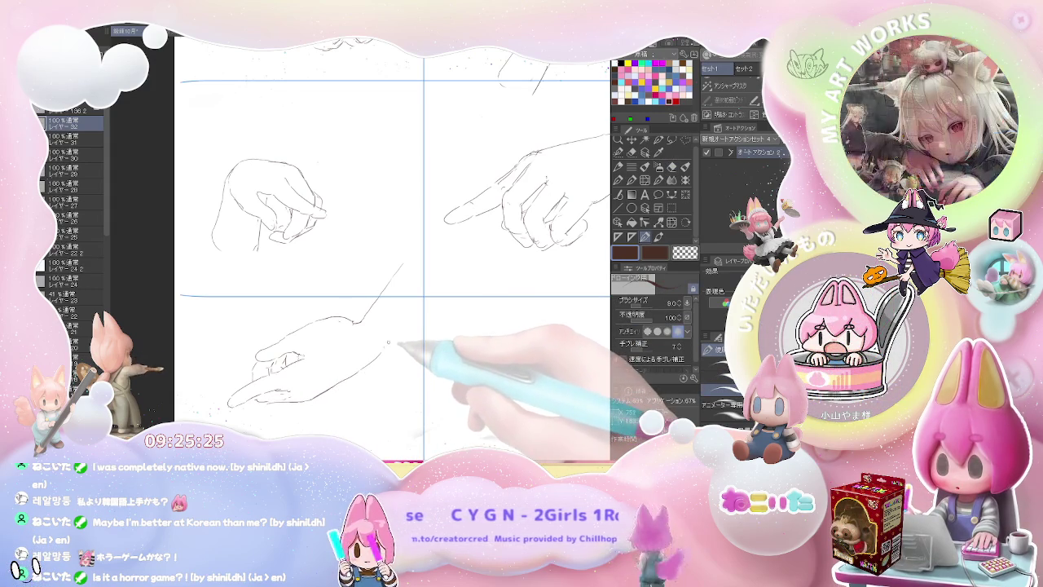
scroll(407, 329, "down", 1)
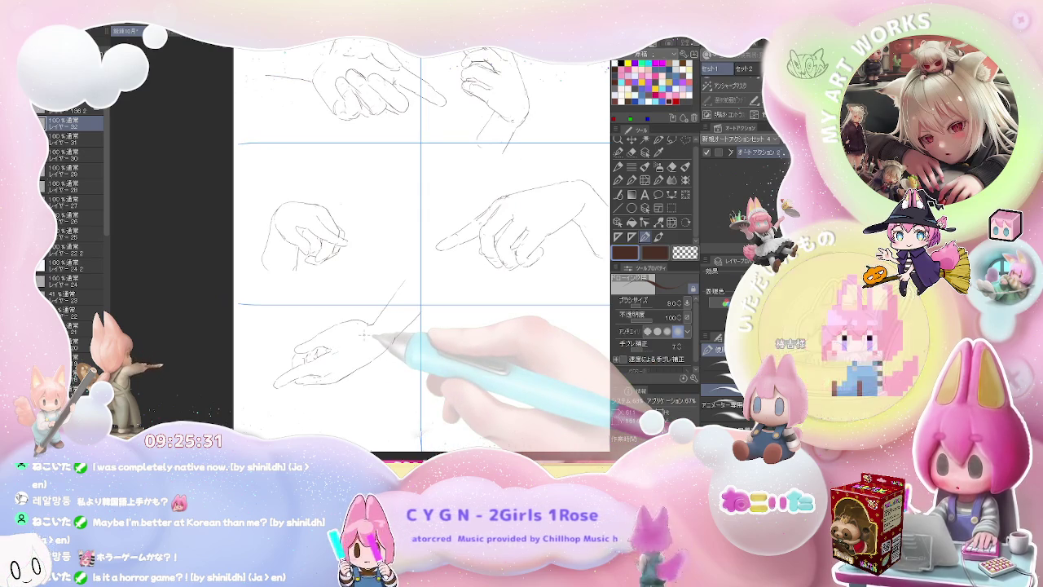
- Zoom out and shift the sheet to bring the empty bottom-middle cell into view
scroll(364, 335, "down", 1)
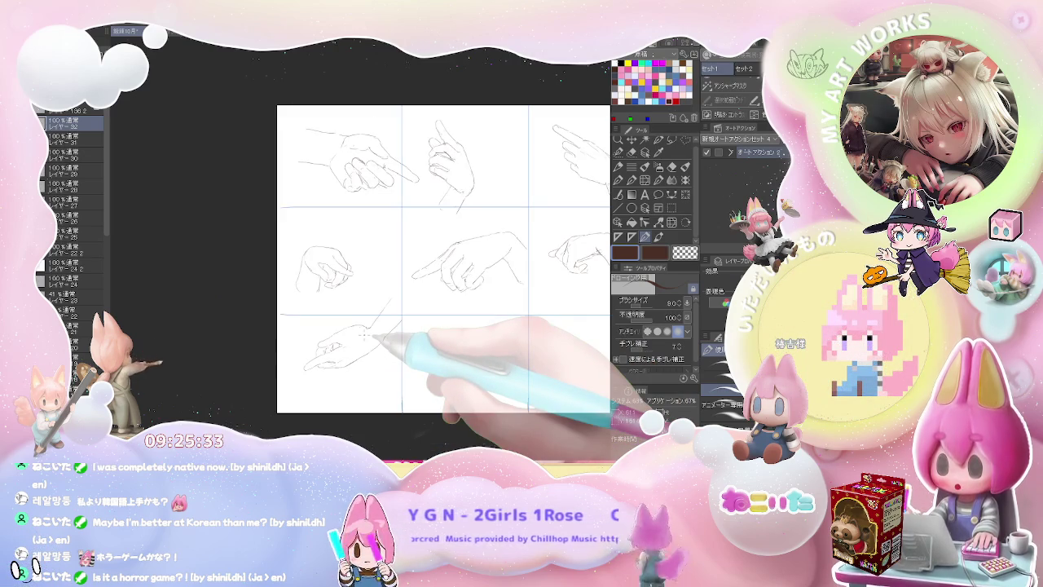
left_click_drag(497, 383, 330, 364)
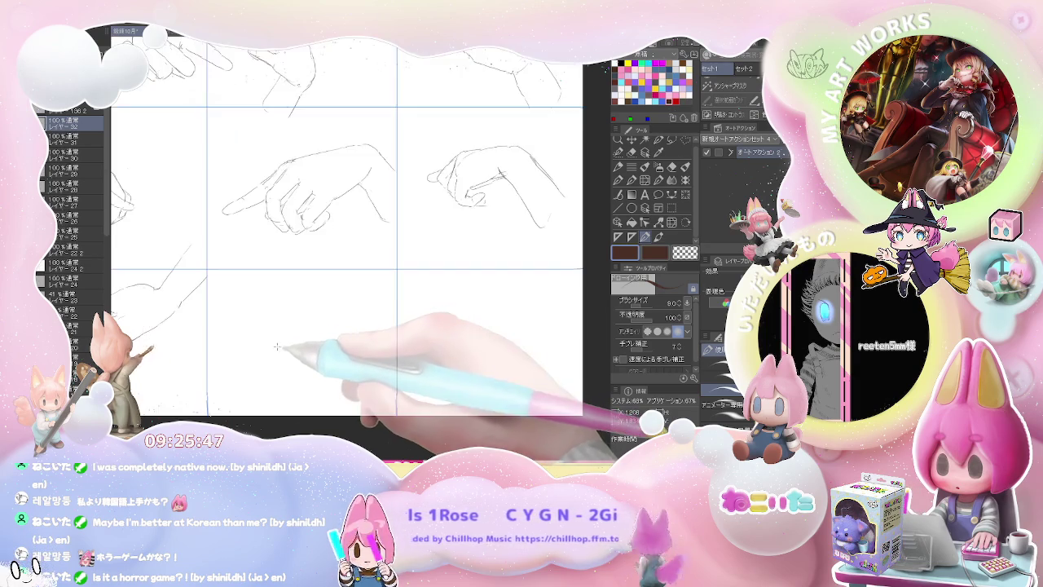
- Start the bottom-middle hand with its first stroke and a fingertip mark, erasing a stray line
scroll(262, 343, "up", 3)
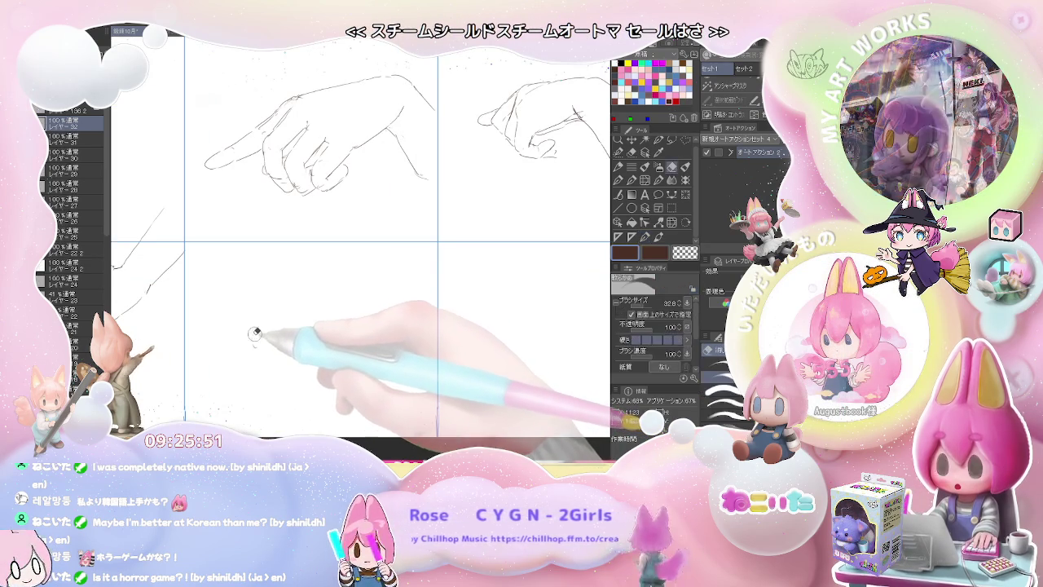
left_click_drag(254, 333, 259, 324)
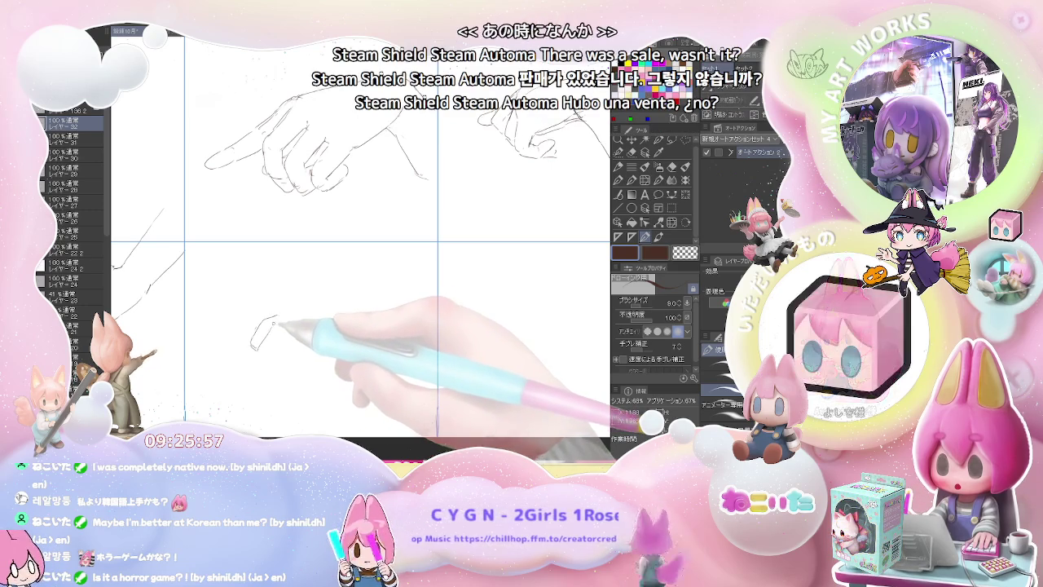
left_click_drag(254, 346, 265, 360)
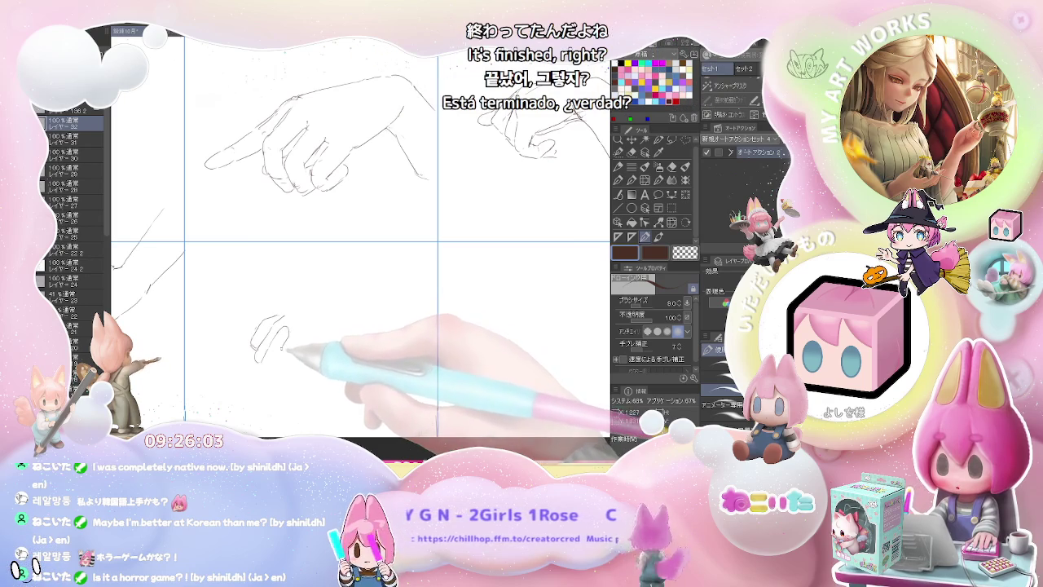
key("e")
key("p")
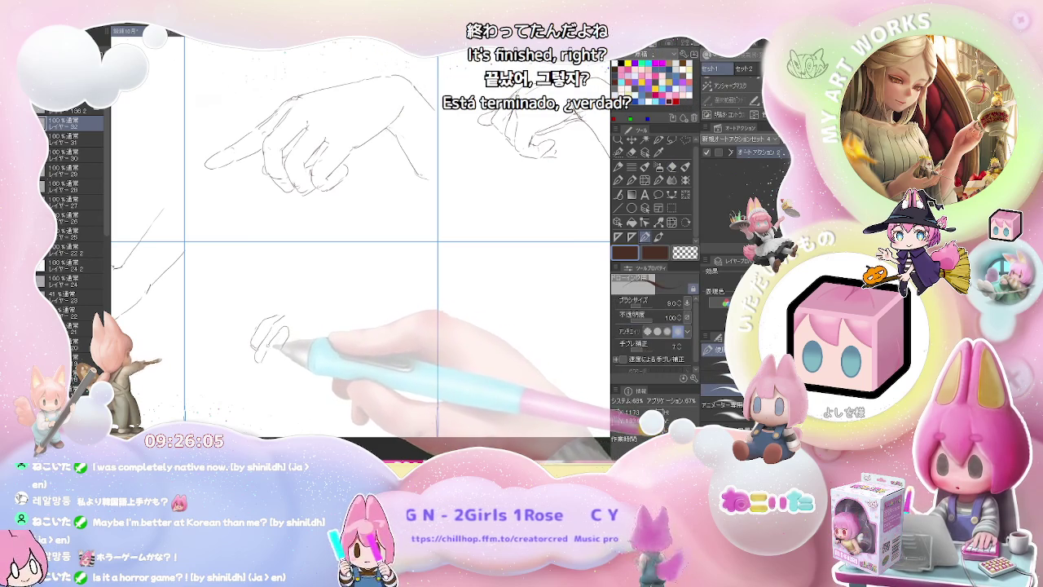
- Sketch the curled fingers, wrist line and a knuckle mark of the bottom-middle hand
left_click_drag(285, 334, 257, 373)
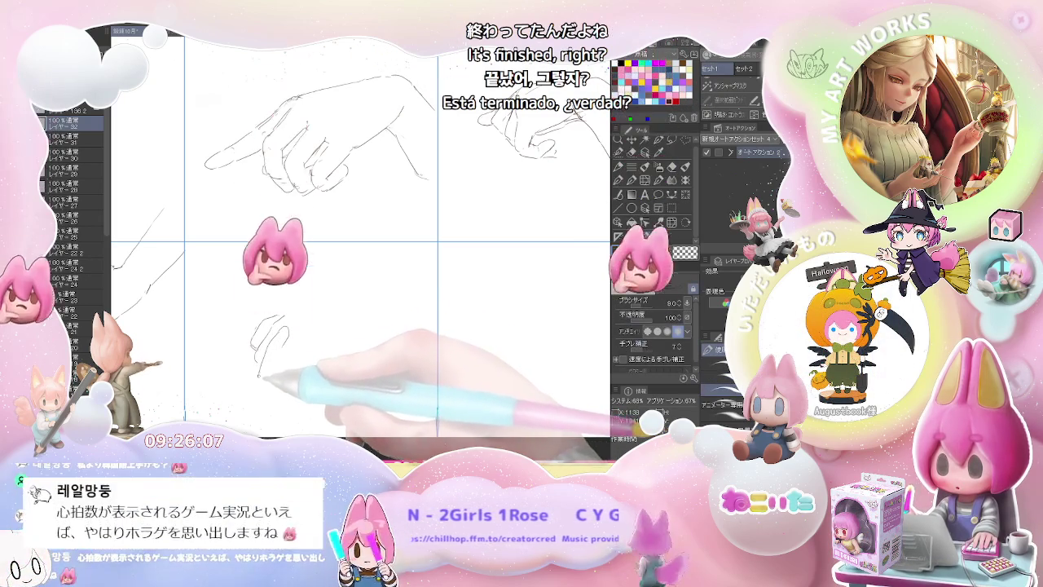
left_click_drag(261, 374, 277, 379)
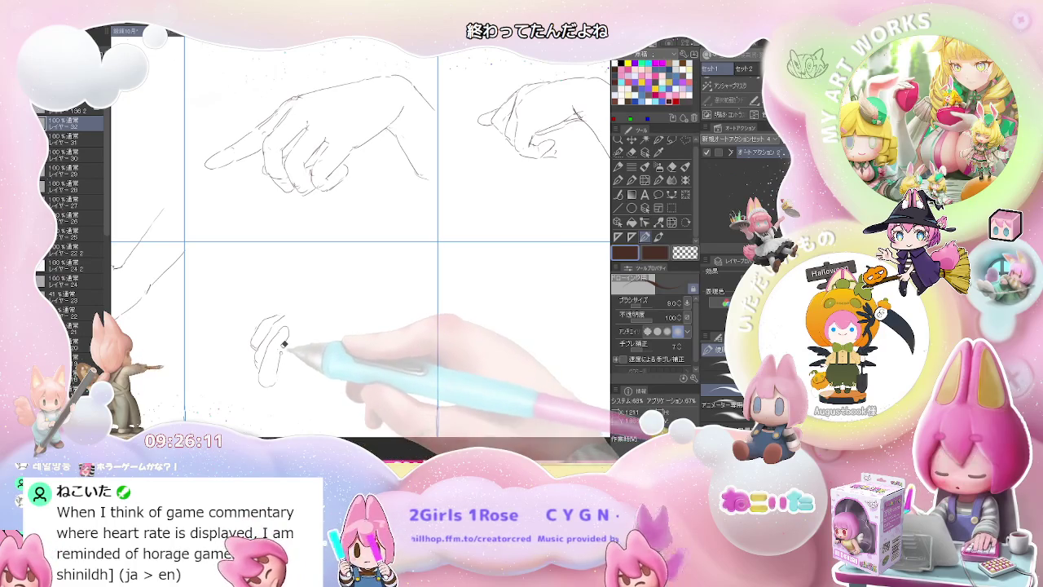
left_click(279, 357)
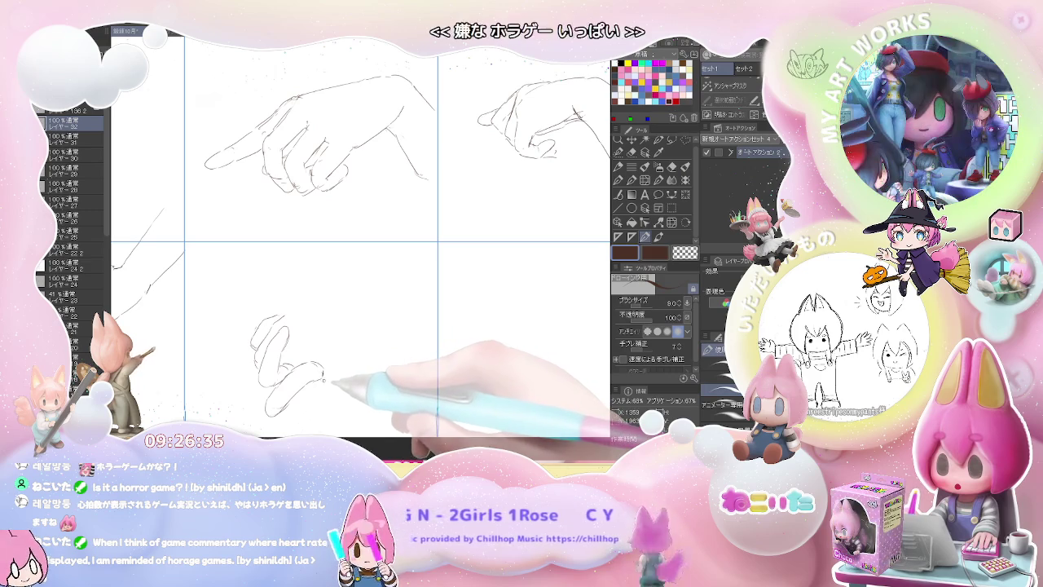
left_click_drag(334, 373, 349, 352)
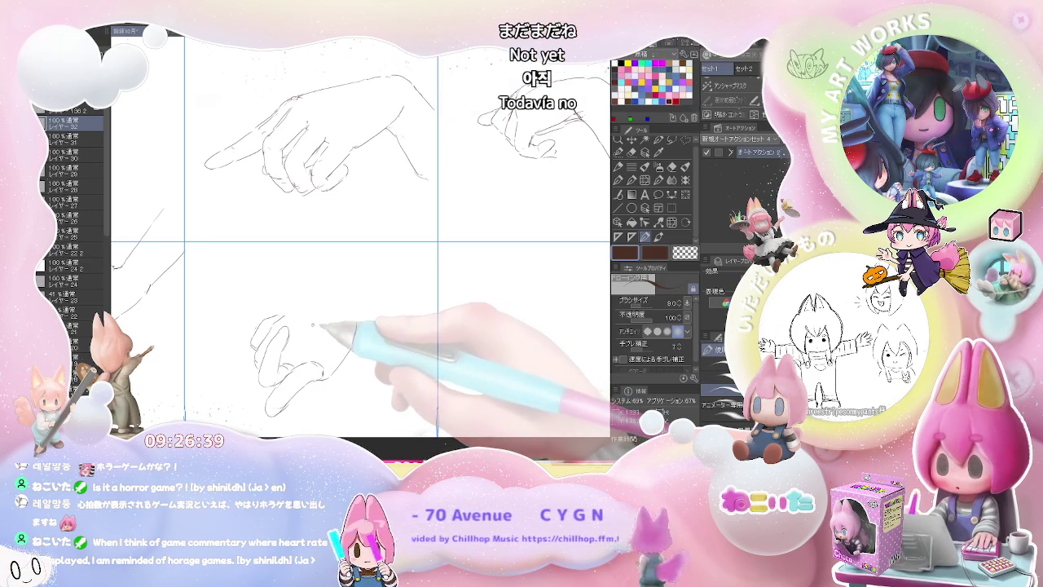
left_click_drag(308, 339, 299, 330)
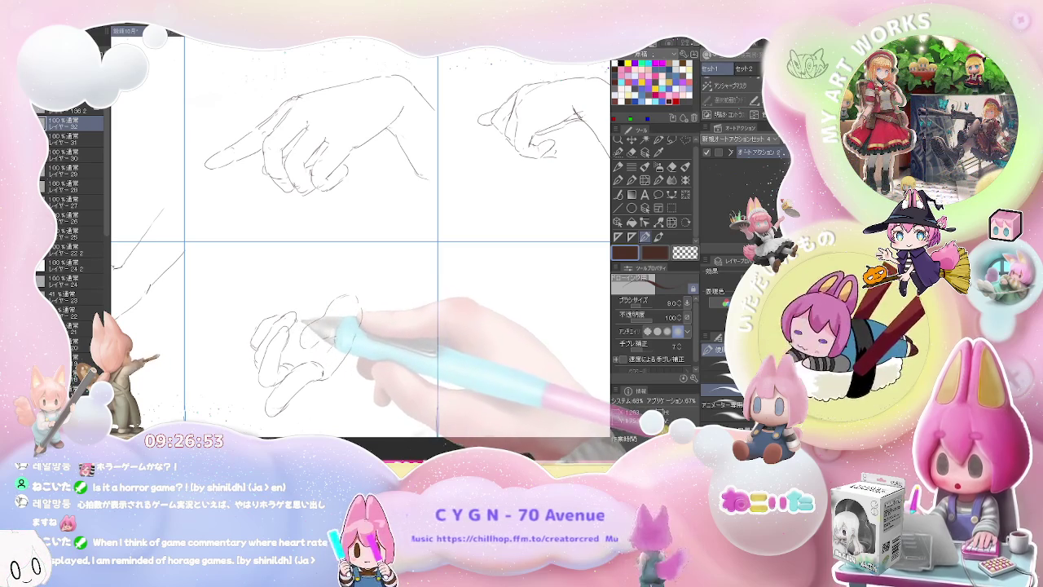
- Enlarge the pen to size 9 and add wrist lines to the bottom-middle hand, then zoom out
key("bracketright")
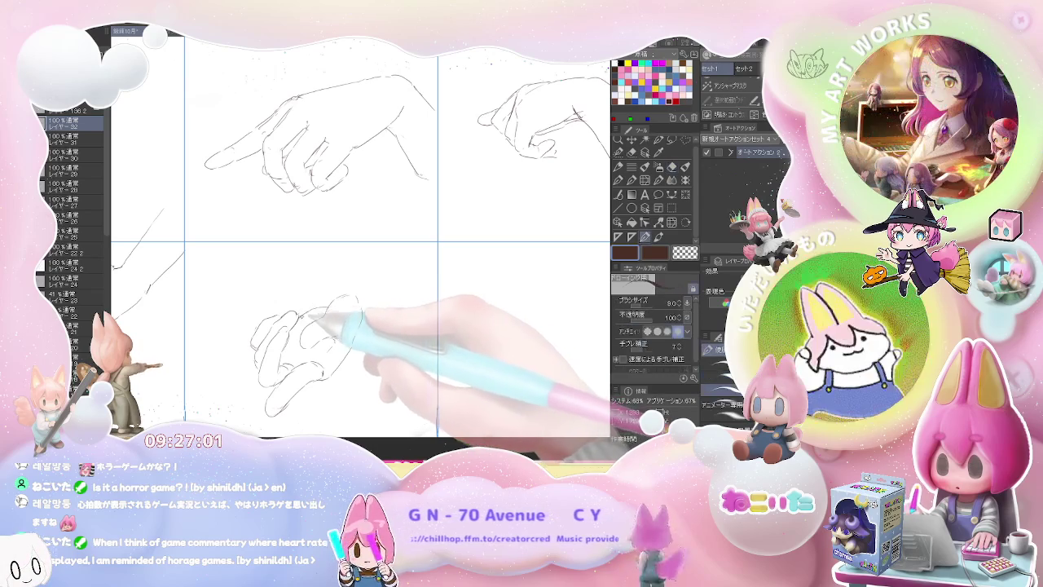
key("e")
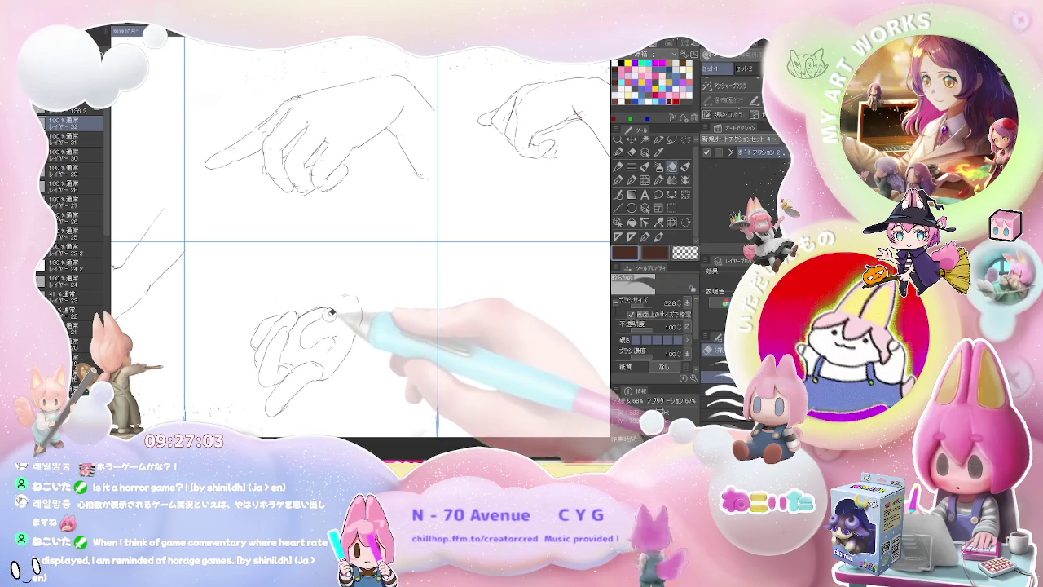
key("p")
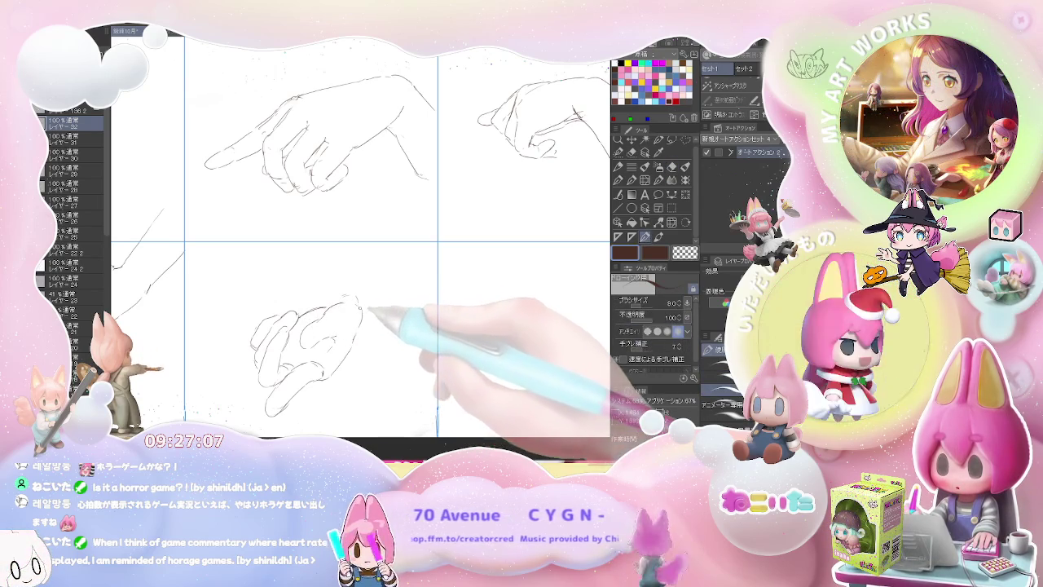
key("e")
key("p")
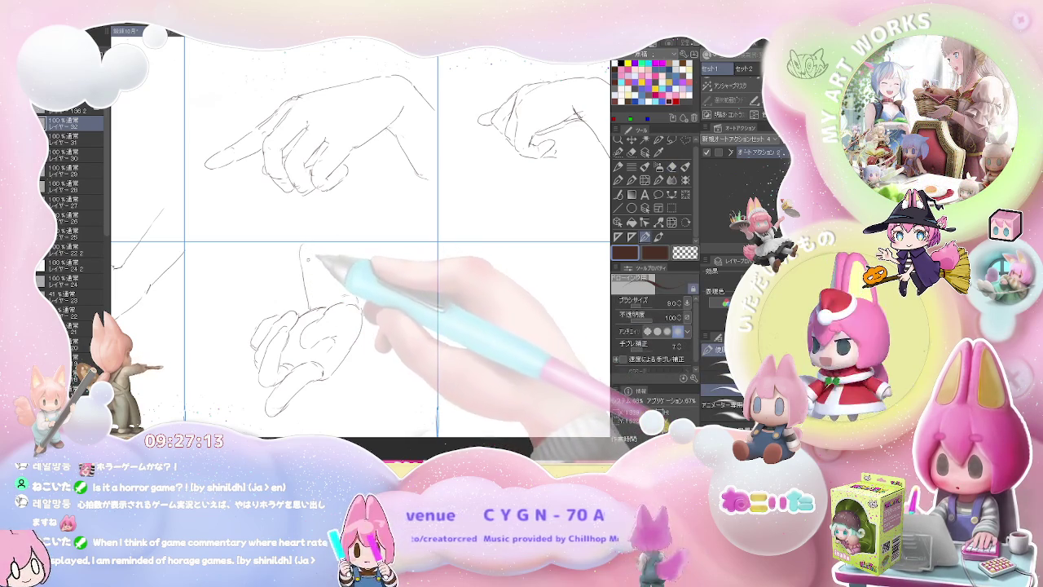
key("e")
key("p")
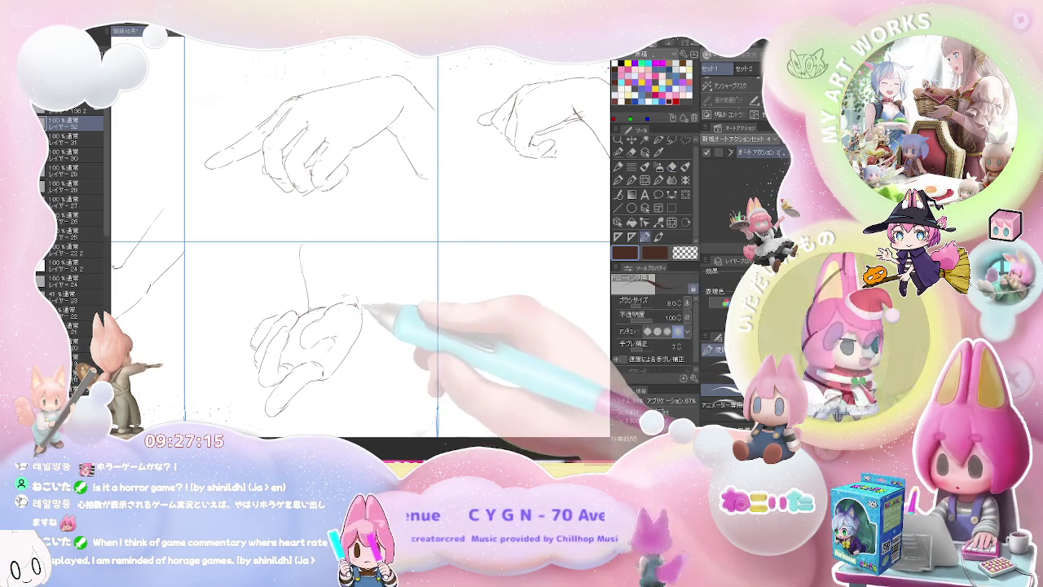
left_click_drag(350, 243, 356, 301)
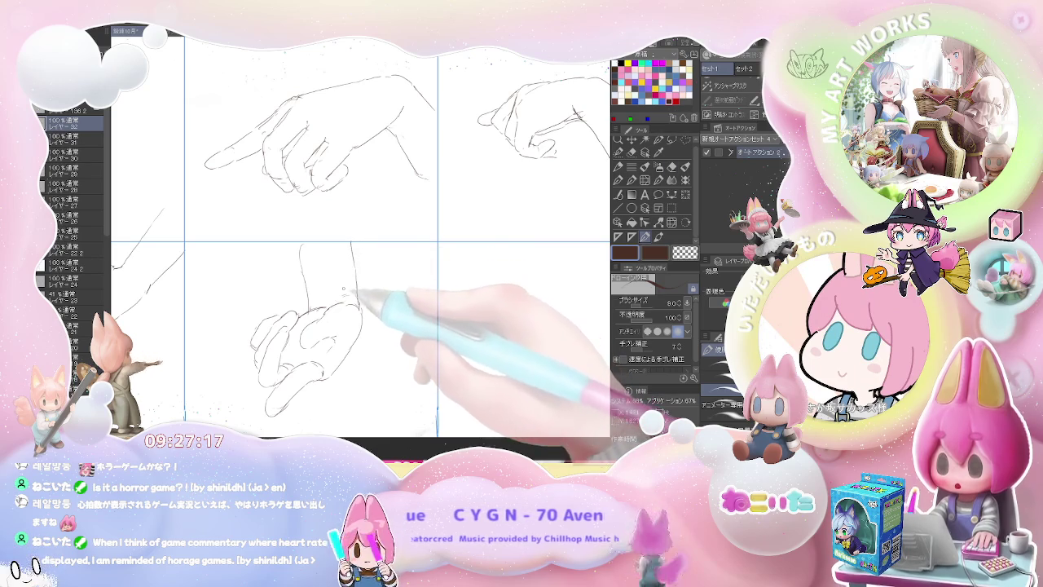
key("e")
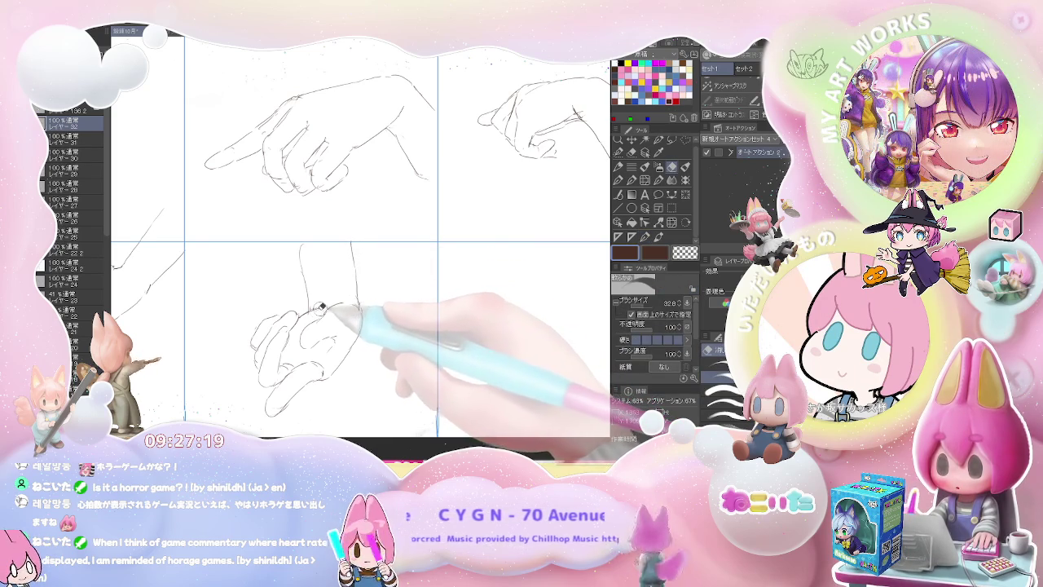
key("p")
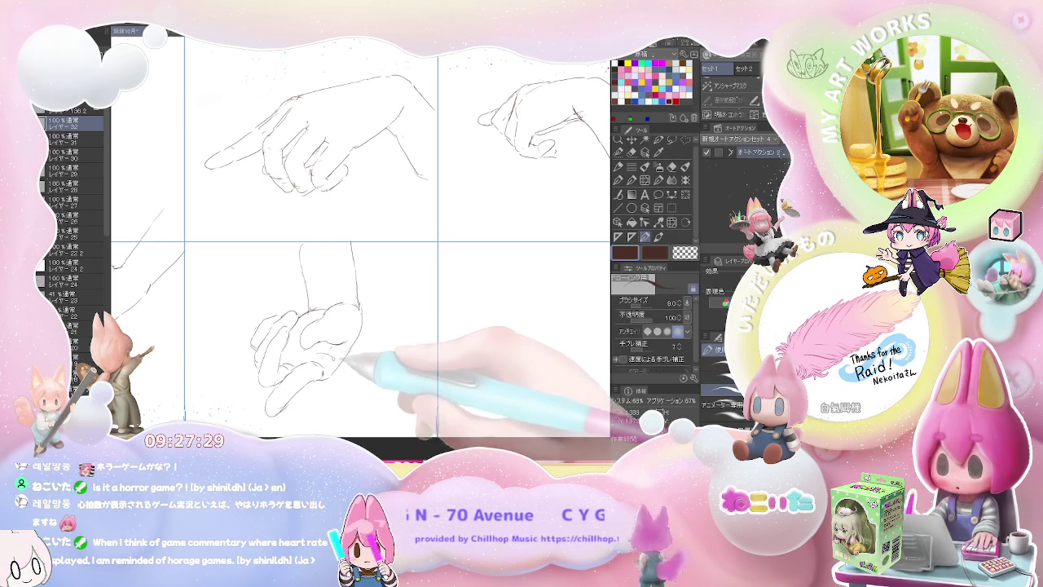
key("ctrl+minus")
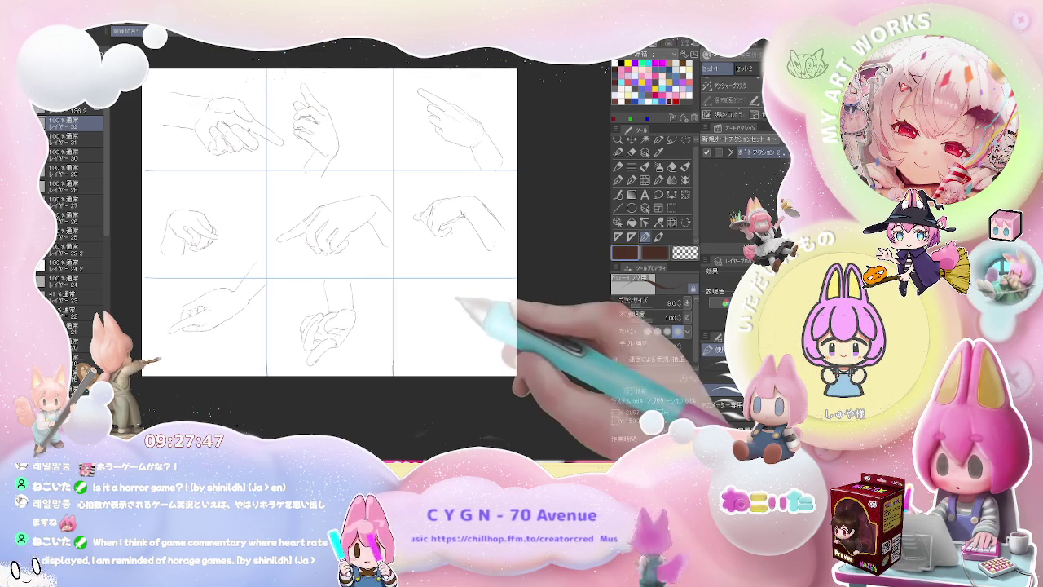
- Bring the bottom-right cell into view and lay down the new hand's first strokes
left_click_drag(445, 316, 382, 305)
scroll(381, 304, "up", 2)
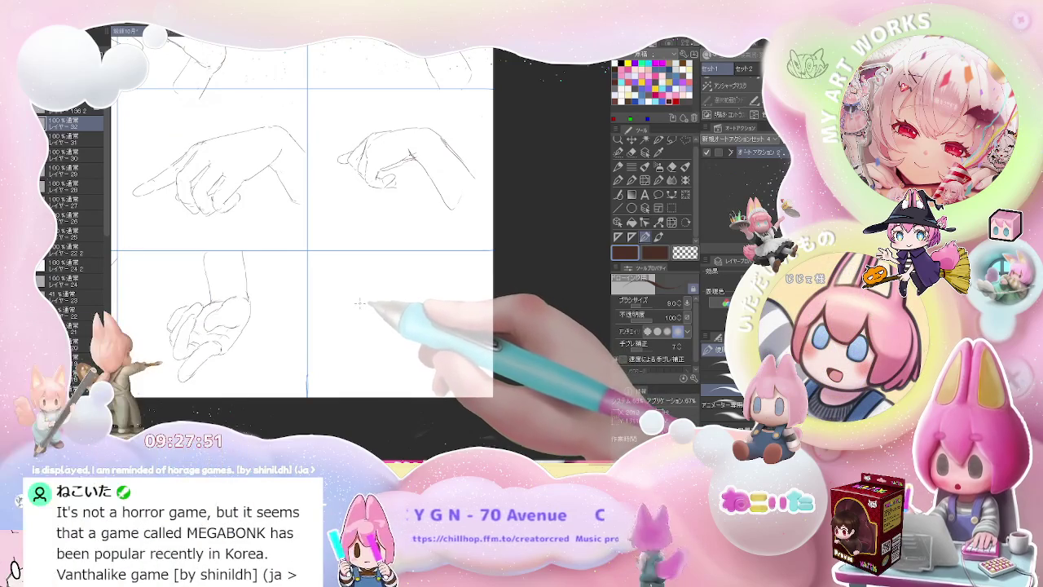
left_click_drag(359, 308, 379, 335)
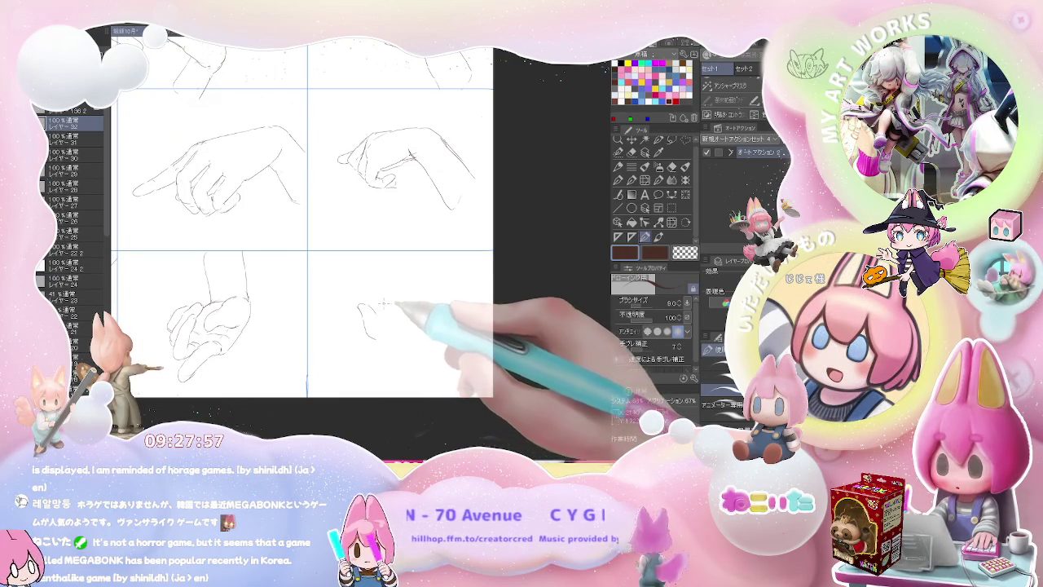
left_click_drag(368, 308, 388, 313)
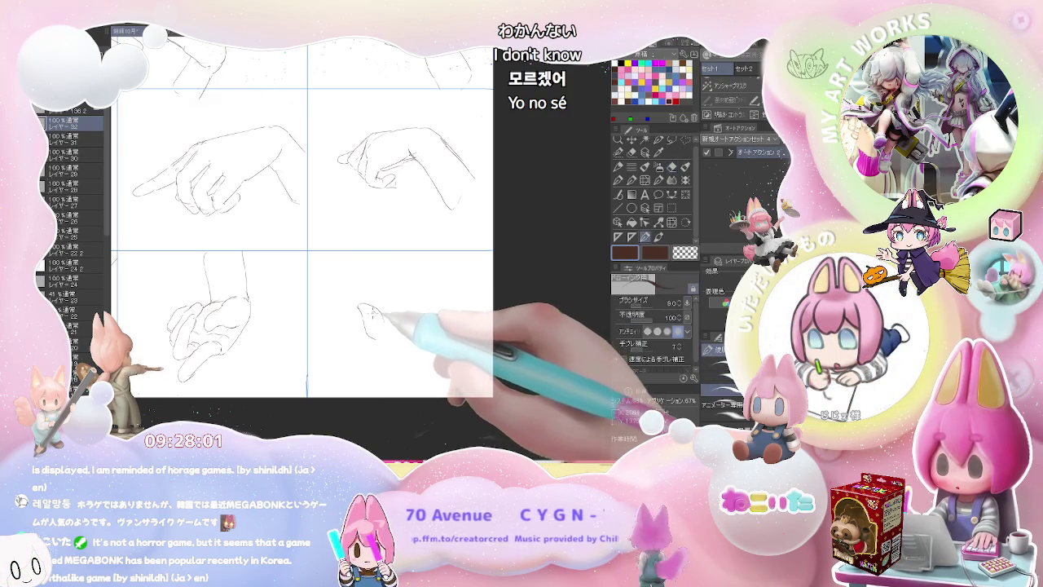
key("e")
key("p")
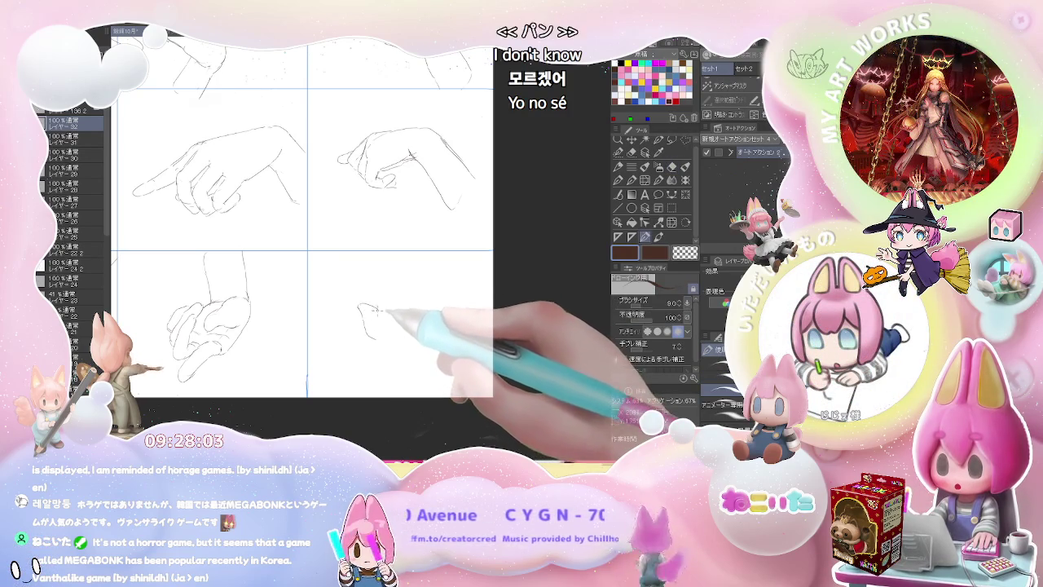
- Outline the raised fingers of the bottom-right hand, erasing stray strokes
left_click_drag(390, 324, 411, 326)
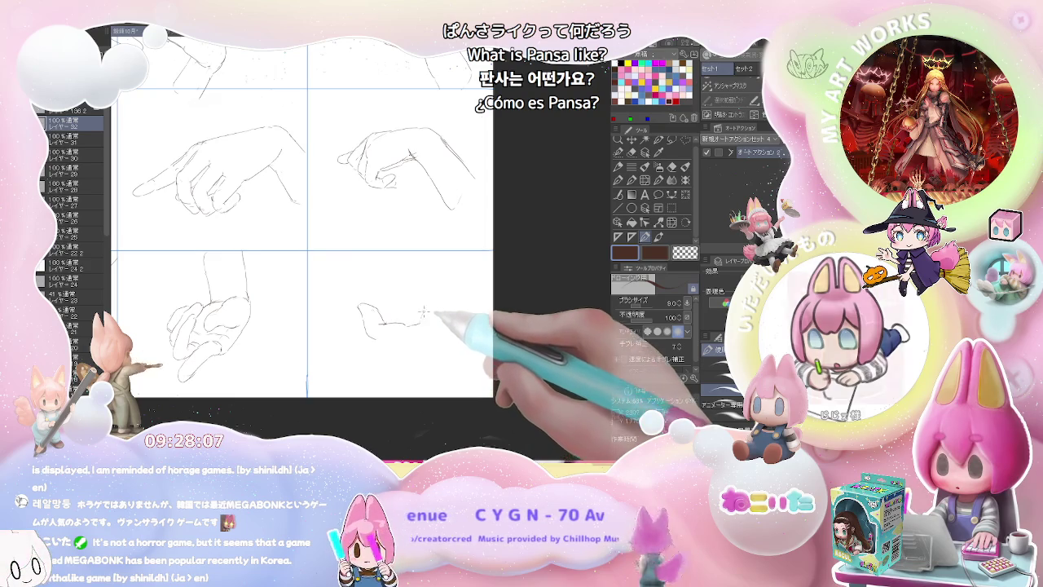
left_click_drag(421, 313, 404, 322)
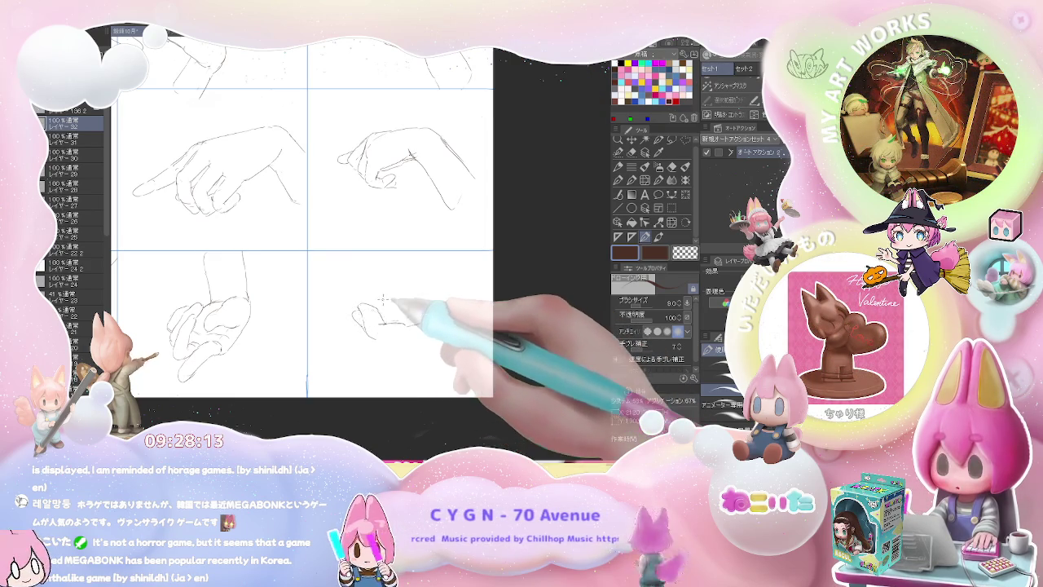
left_click_drag(376, 331, 383, 314)
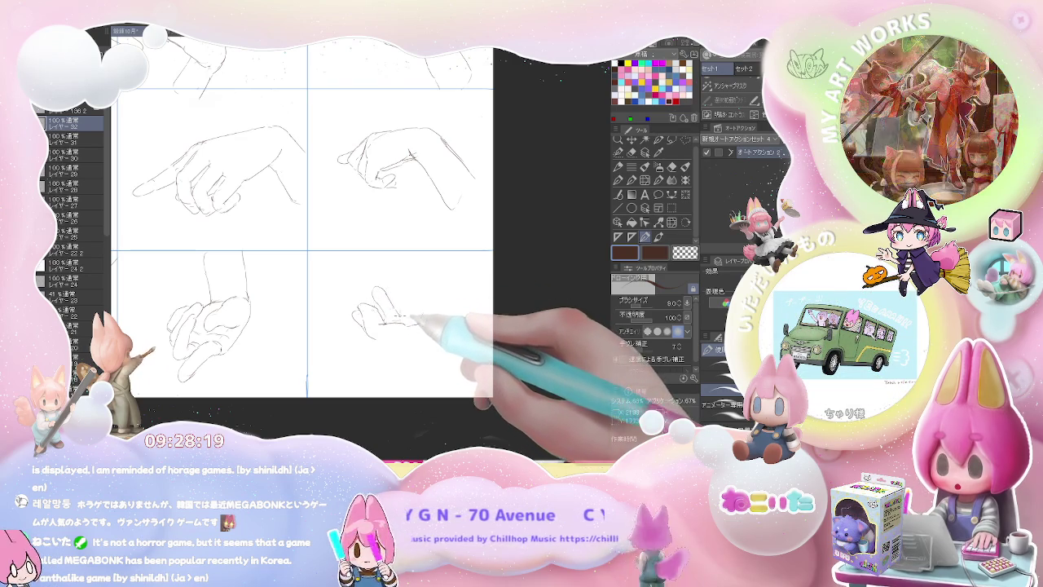
key("e")
key("p")
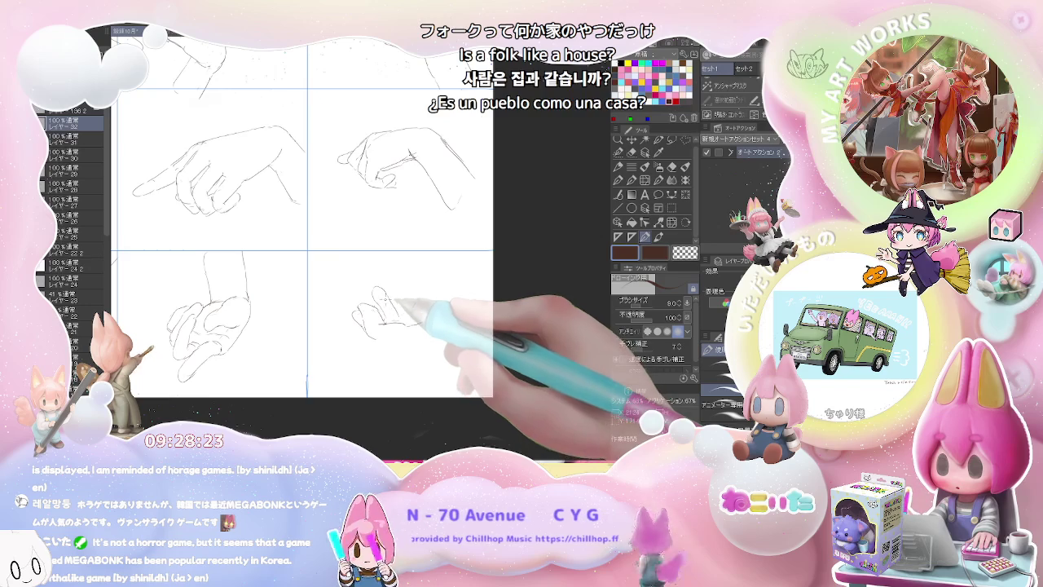
left_click_drag(383, 314, 403, 318)
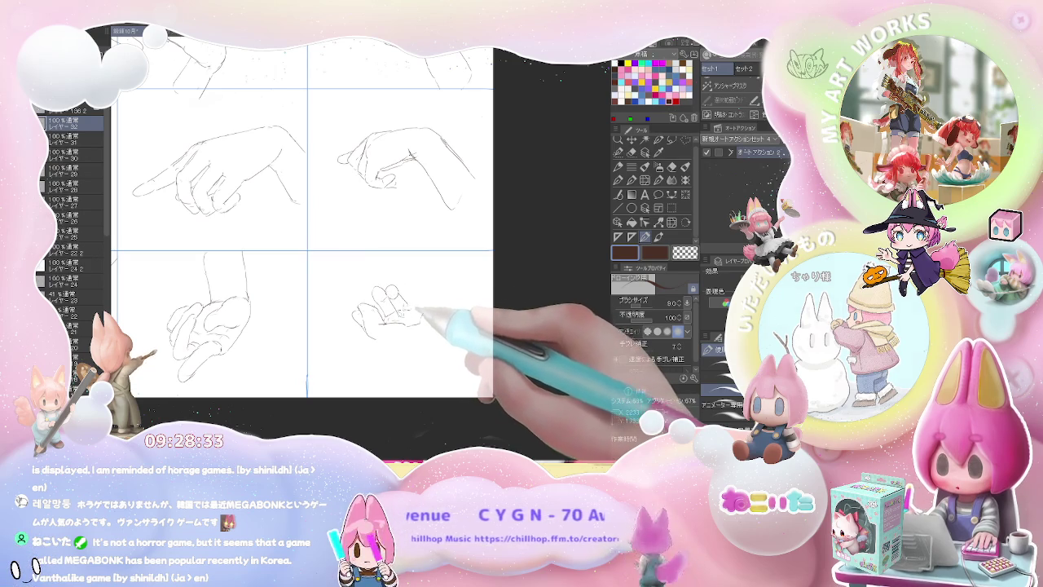
- Draw the wrist, palm edges and upper-right contour of the bottom-right hand, then zoom out
key("e")
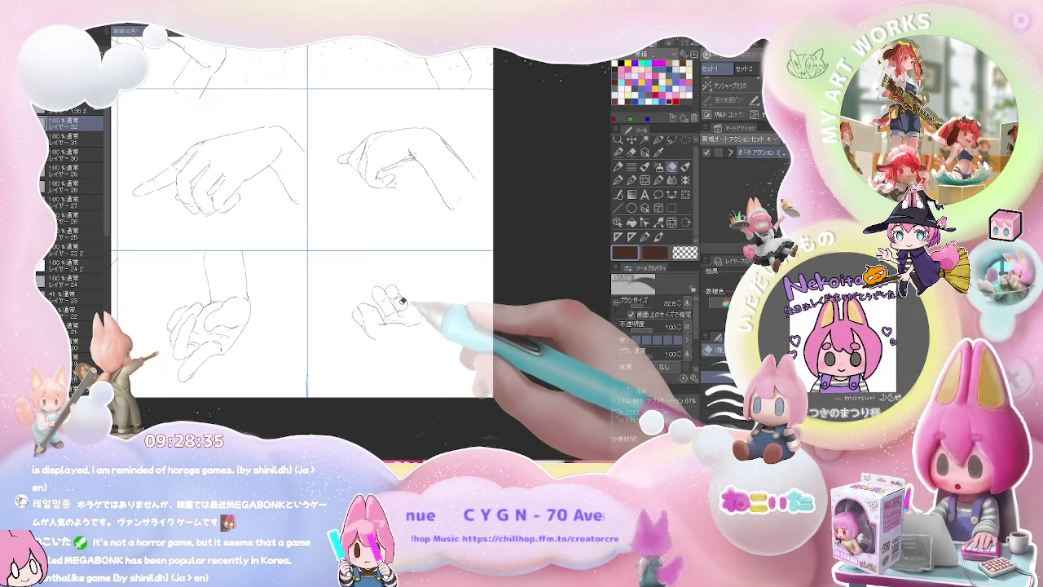
key("p")
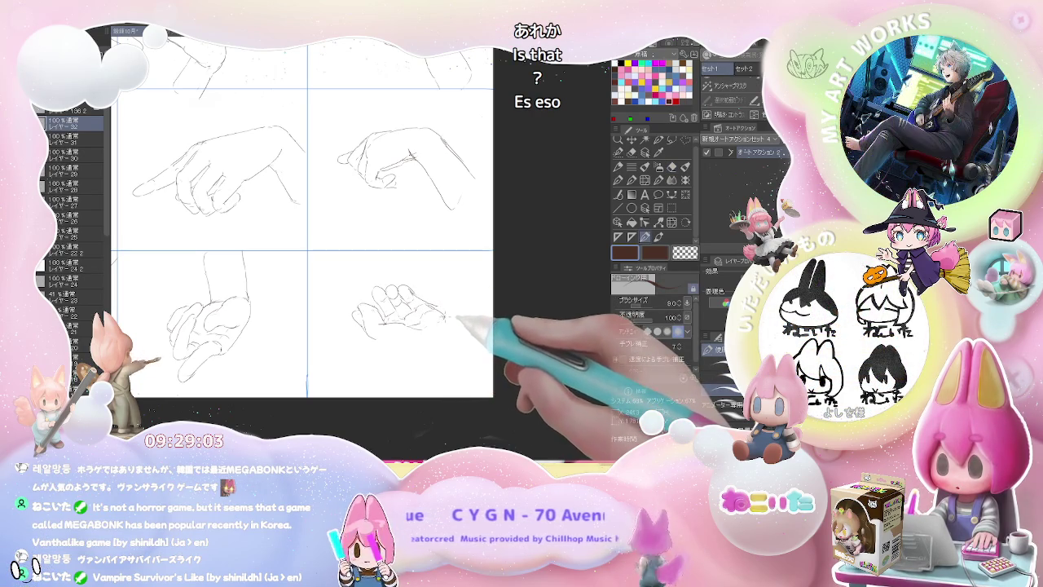
left_click_drag(456, 268, 444, 326)
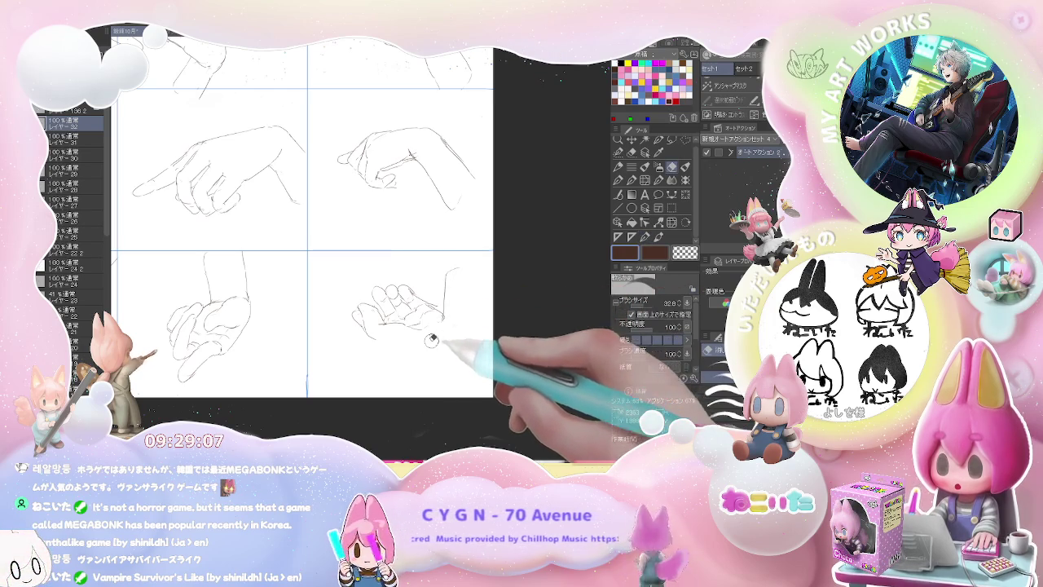
left_click_drag(391, 326, 376, 344)
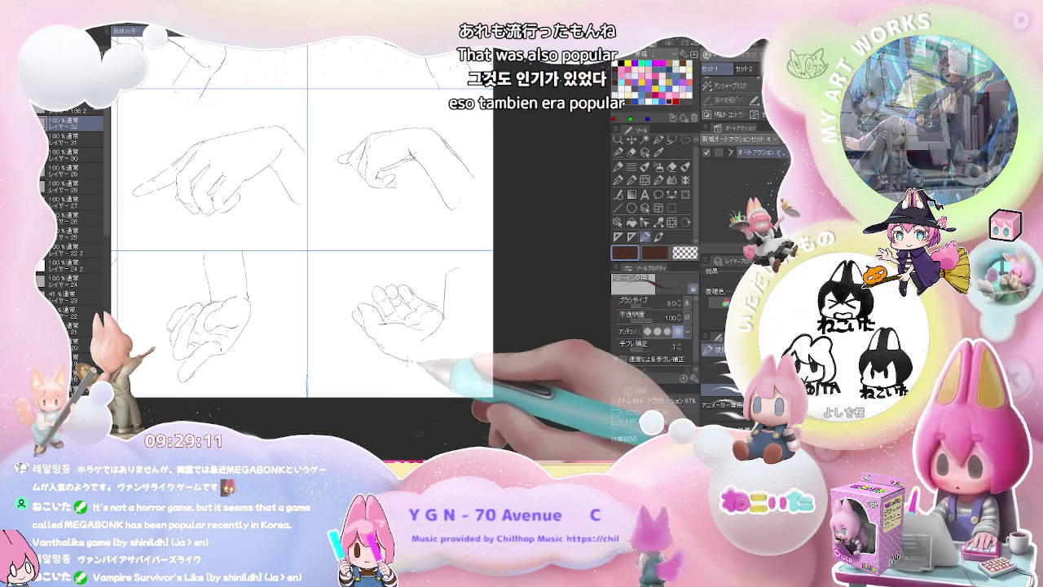
mouse_move(419, 363)
left_mouse_down()
mouse_move(457, 363)
mouse_move(475, 342)
left_mouse_up()
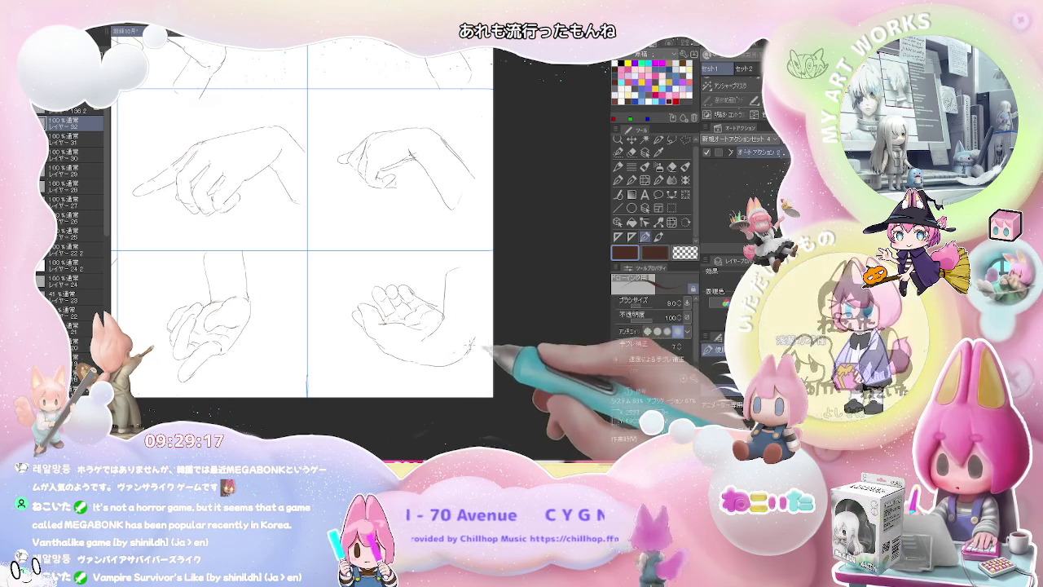
left_click_drag(448, 273, 489, 305)
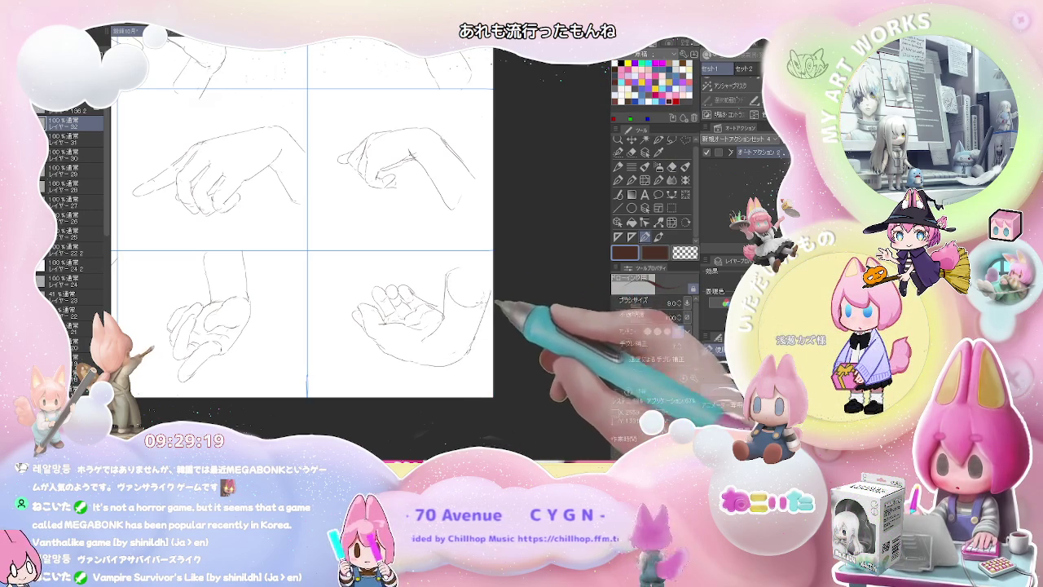
key("e")
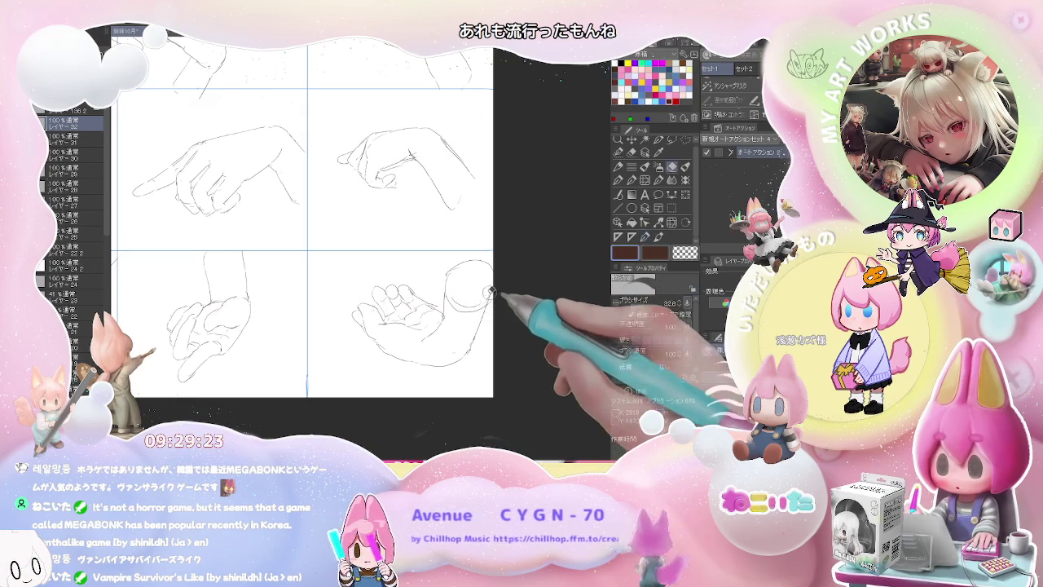
key("p")
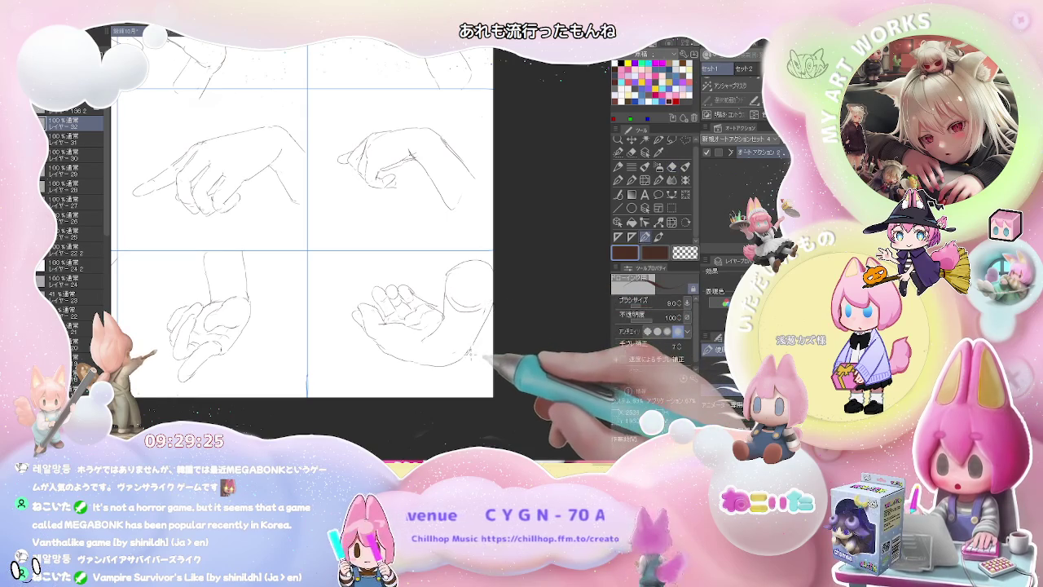
scroll(469, 353, "down", 2)
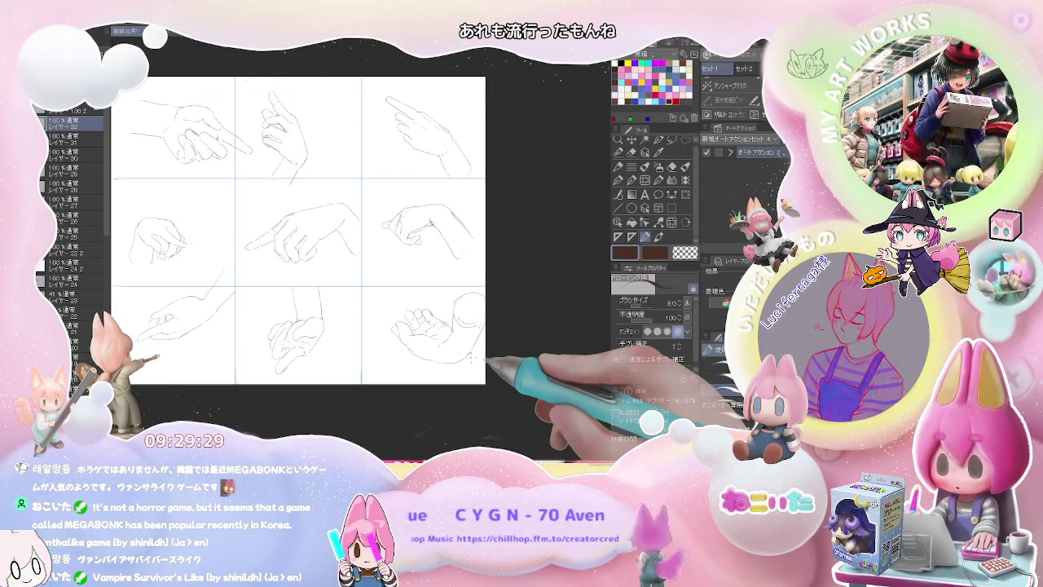
- Hide the hand-sketch layer so only the empty 3×3 grid lines remain
scroll(471, 356, "down", 1)
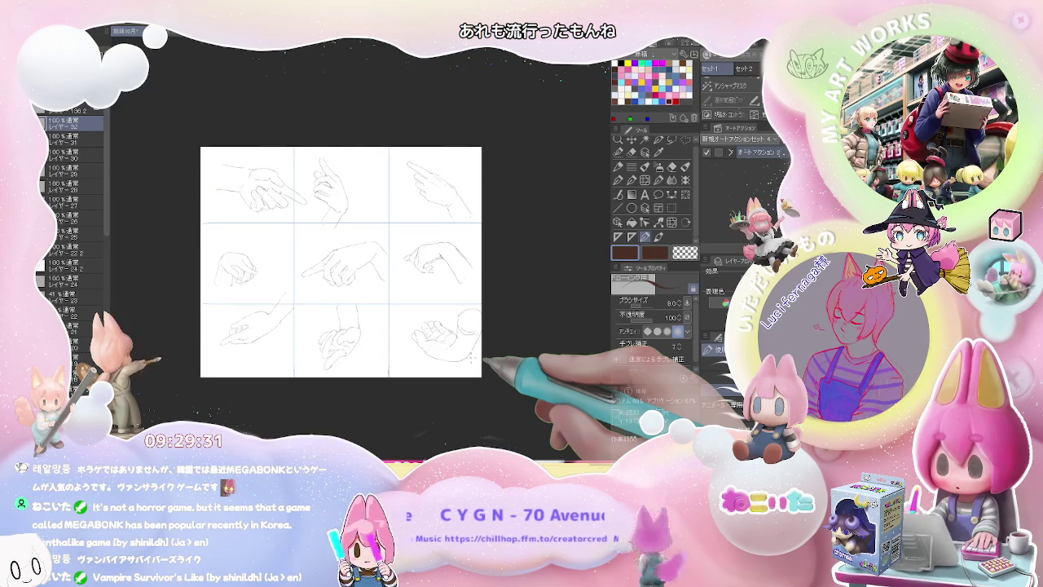
scroll(471, 356, "up", 1)
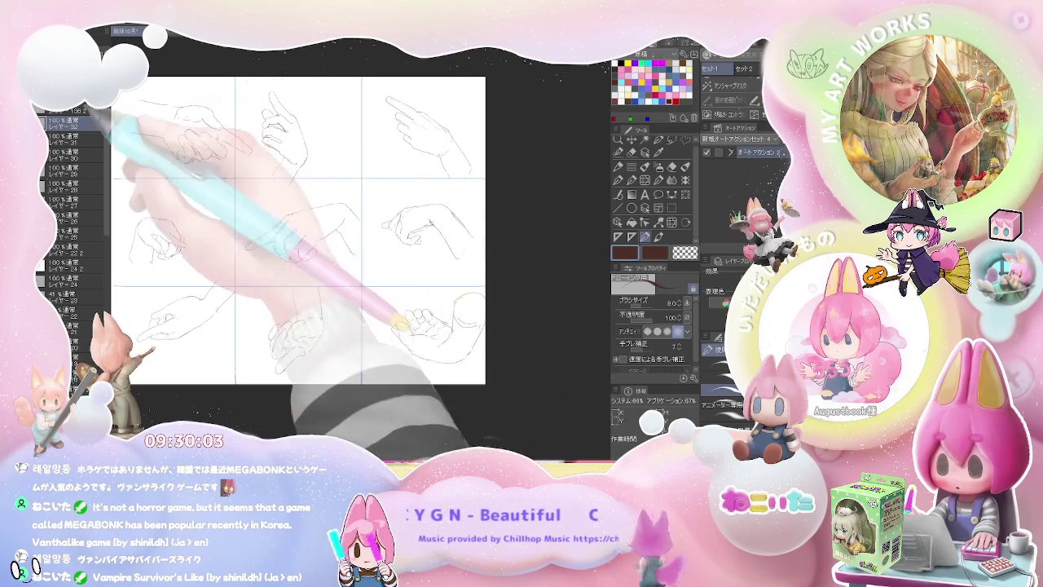
left_click(49, 122)
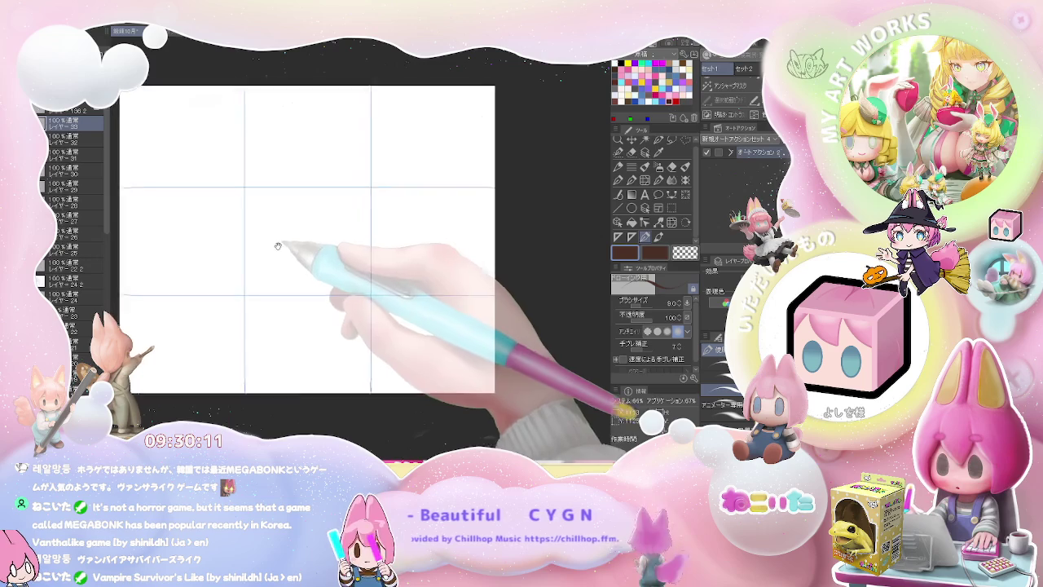
- Zoom into the top-left cell and sketch the foot's outline with the toes along the bottom
scroll(228, 244, "up", 3)
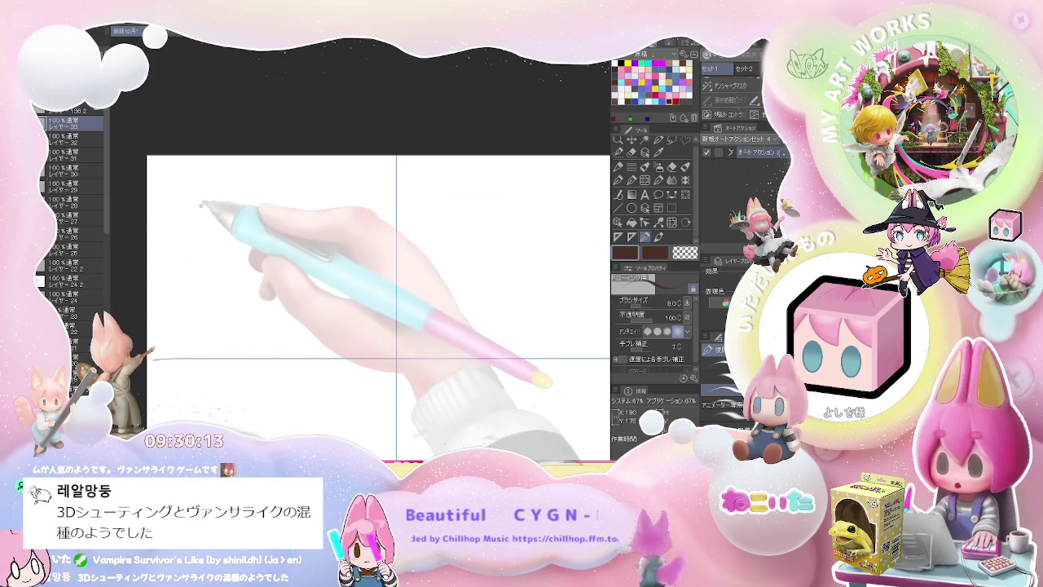
mouse_move(204, 208)
left_mouse_down()
mouse_move(210, 257)
mouse_move(199, 306)
left_mouse_up()
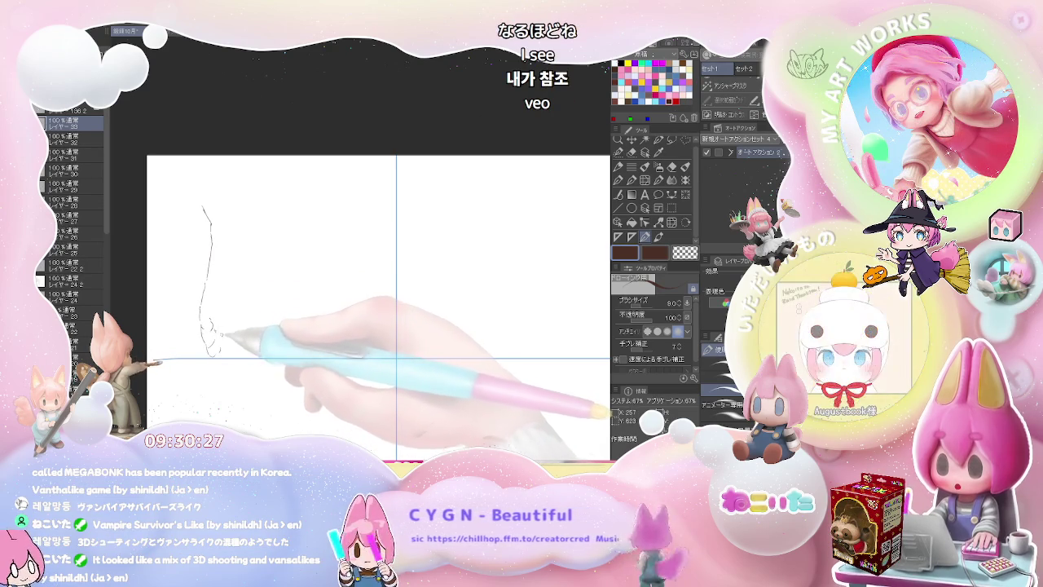
left_click_drag(213, 350, 231, 363)
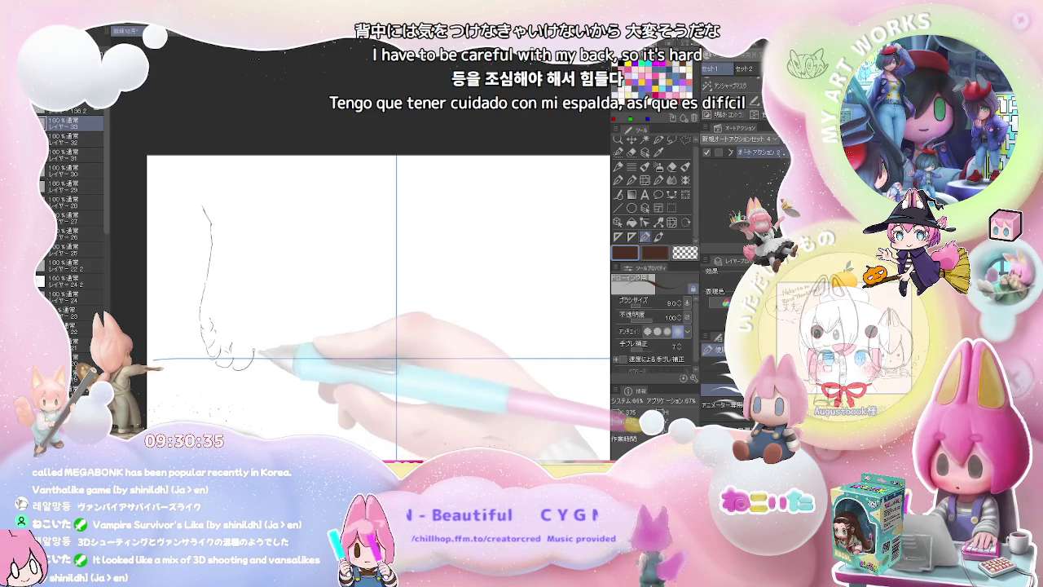
left_click_drag(228, 358, 256, 325)
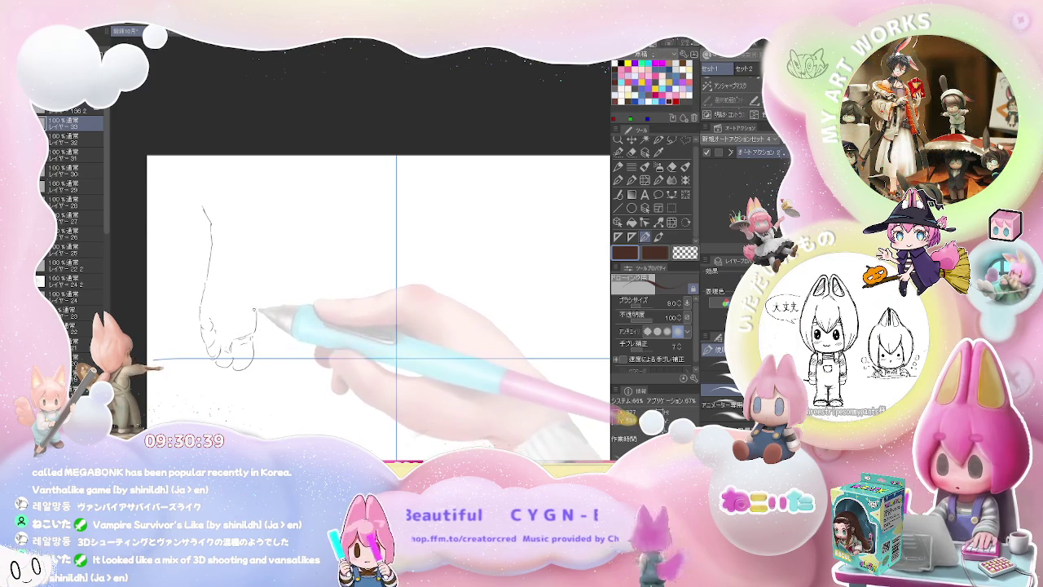
left_click_drag(257, 310, 262, 276)
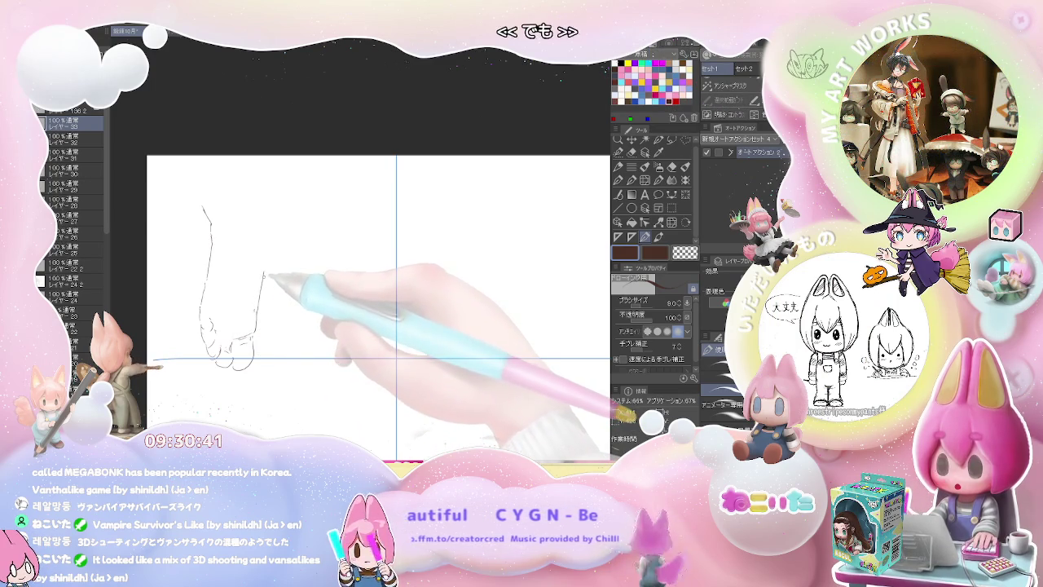
key("e")
key("p")
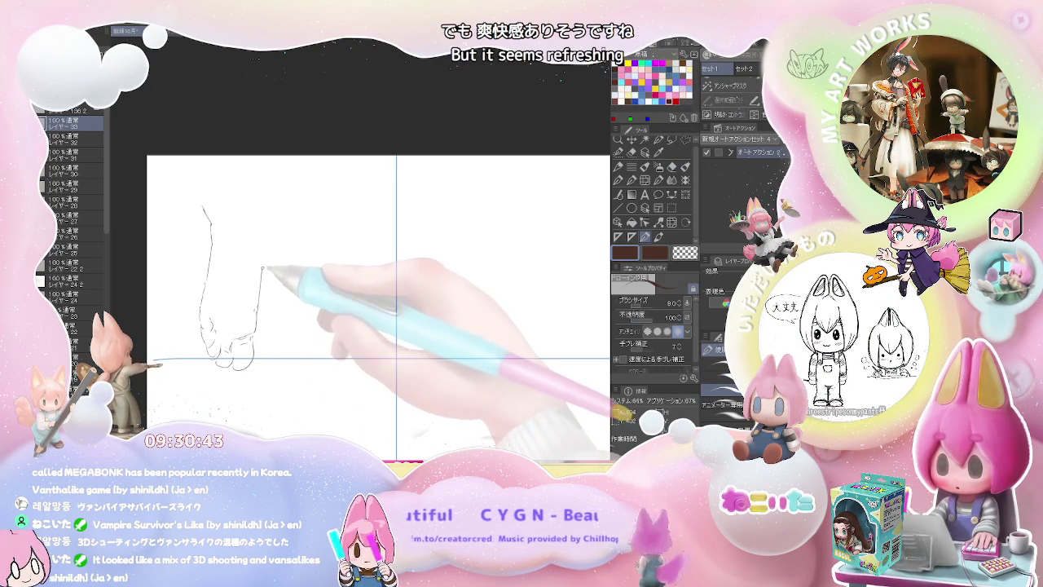
- Add the ankle, the foot's top edge and the leg lines rising above it
left_click_drag(259, 281, 274, 233)
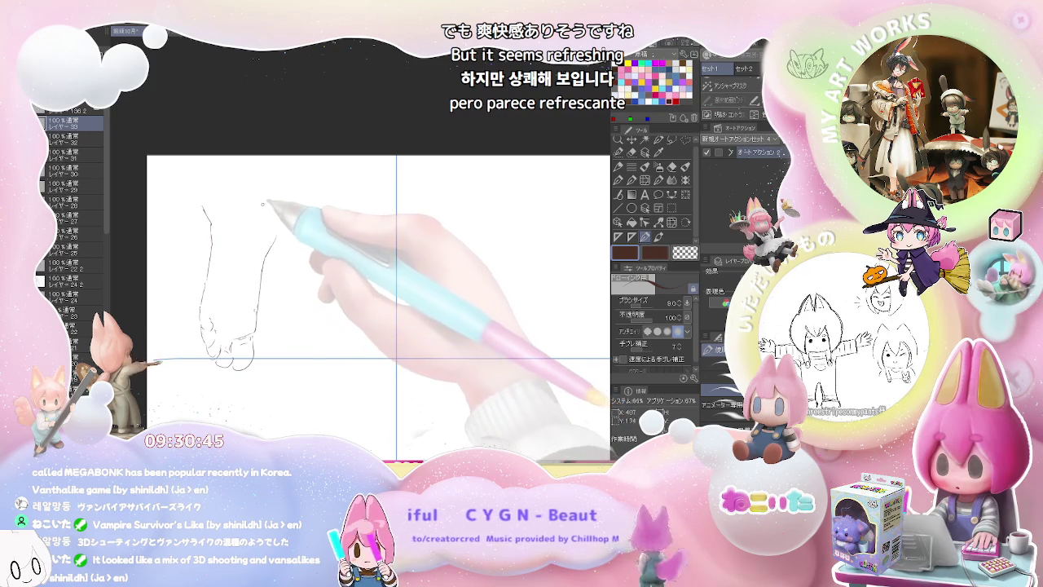
key("e")
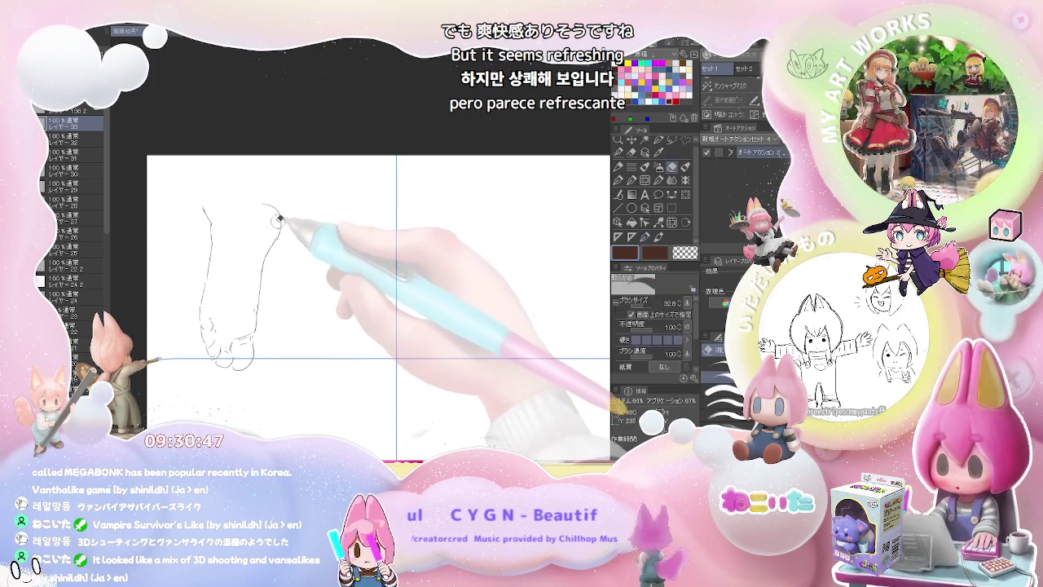
key("p")
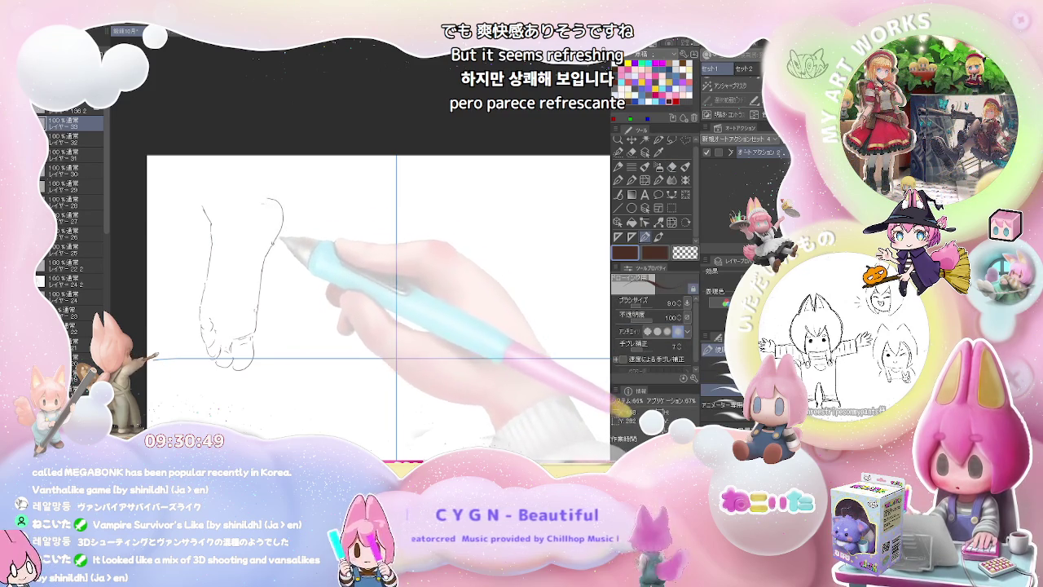
left_click_drag(259, 197, 243, 196)
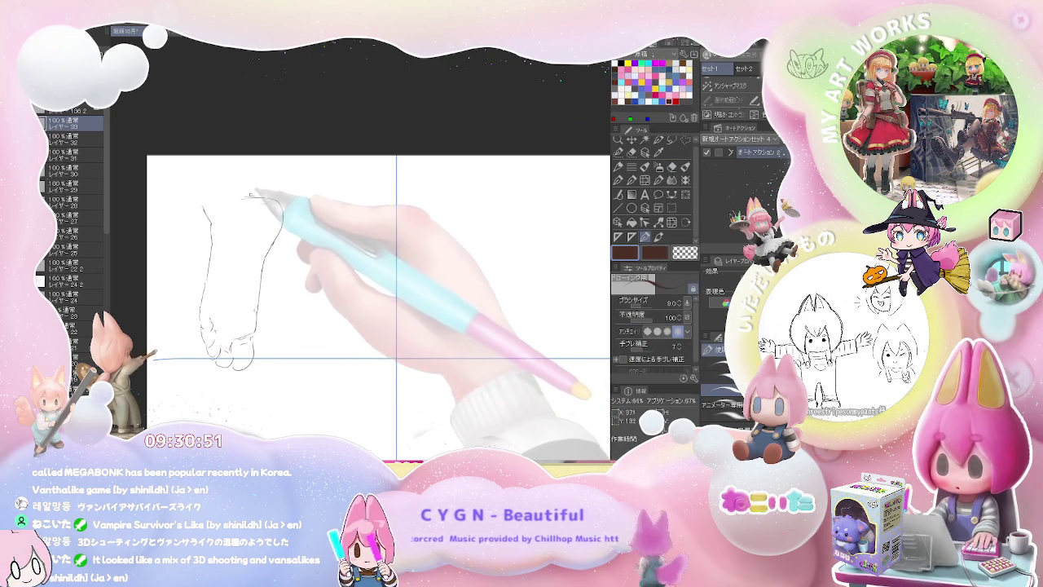
left_click_drag(228, 158, 244, 195)
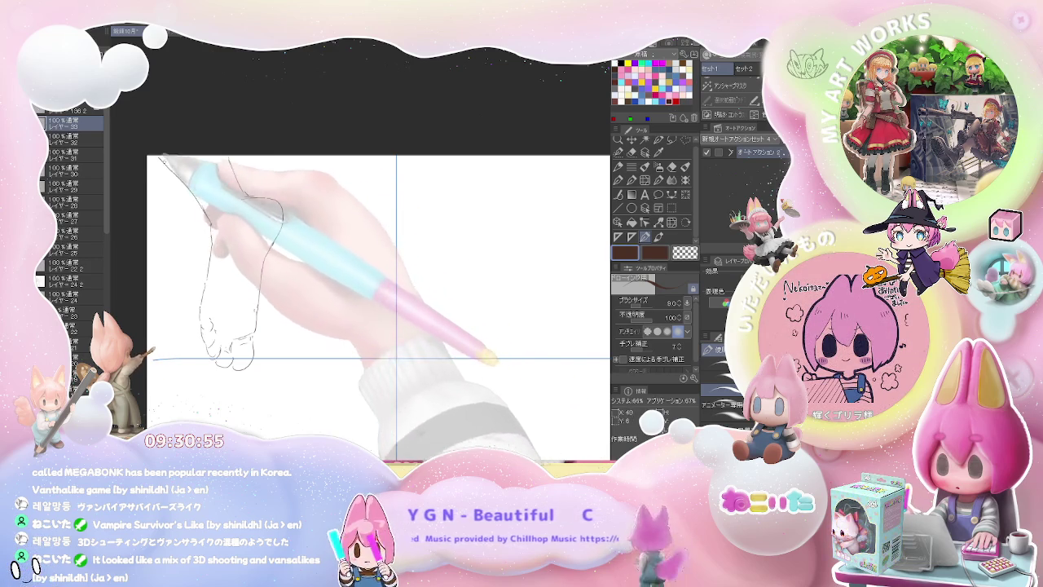
left_click_drag(159, 157, 214, 220)
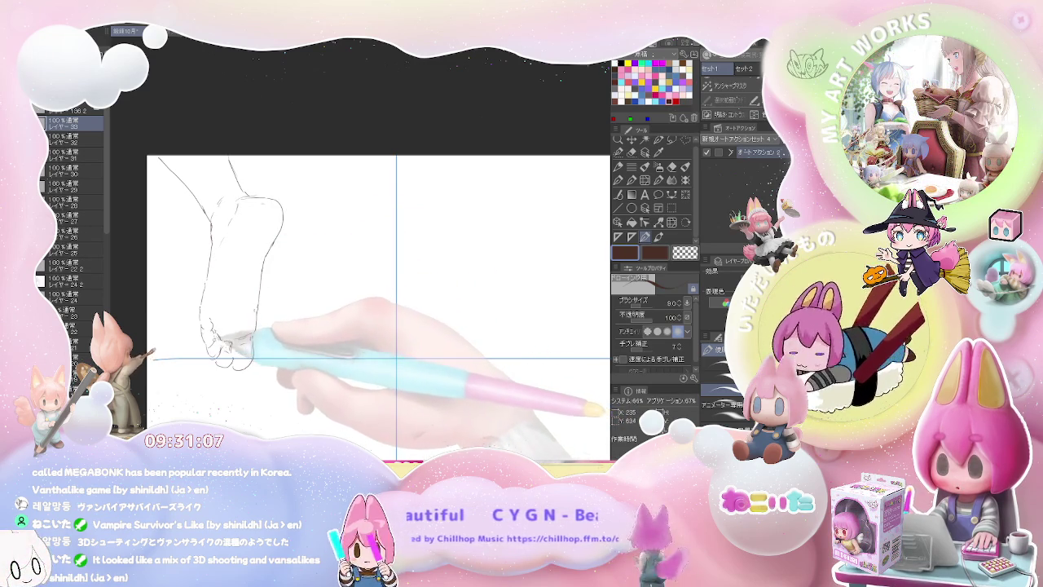
mouse_move(391, 269)
left_mouse_down()
mouse_move(327, 306)
mouse_move(243, 242)
left_mouse_up()
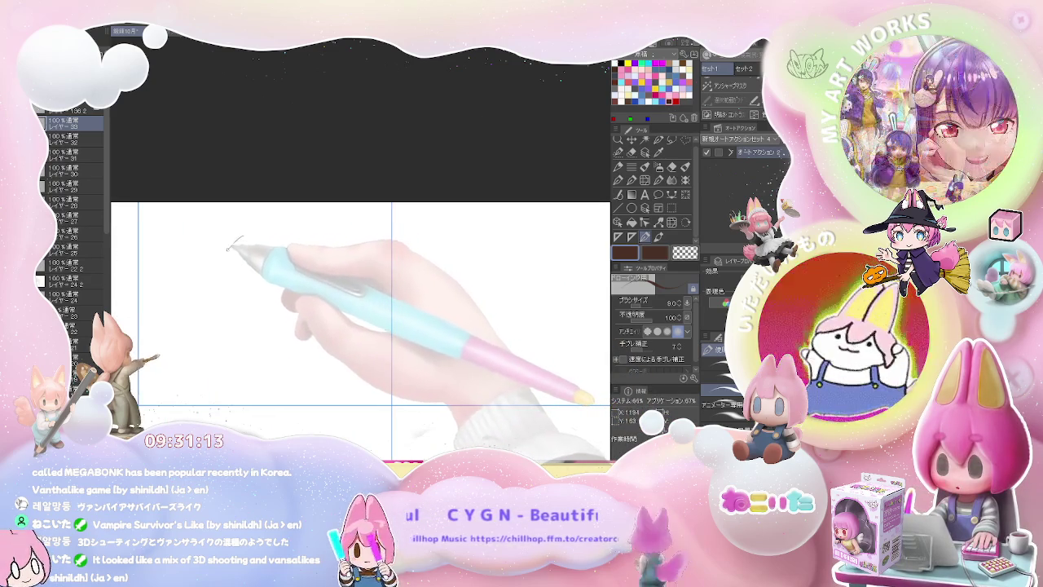
- Sketch a long leg rising to a foot with upward-pointing toes in the top-middle cell
mouse_move(240, 238)
left_mouse_down()
mouse_move(191, 333)
mouse_move(153, 364)
left_mouse_up()
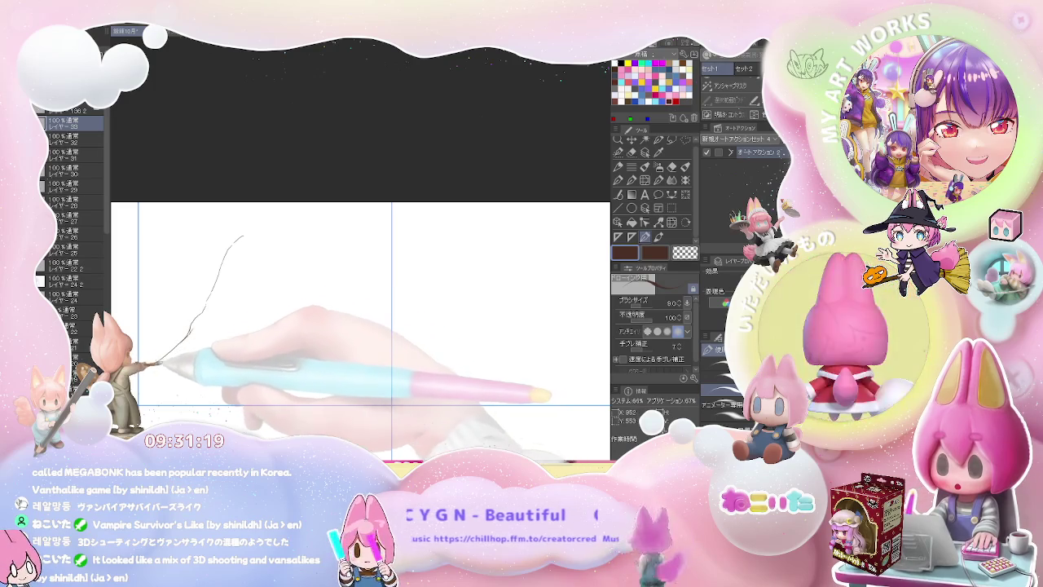
left_click_drag(177, 399, 227, 348)
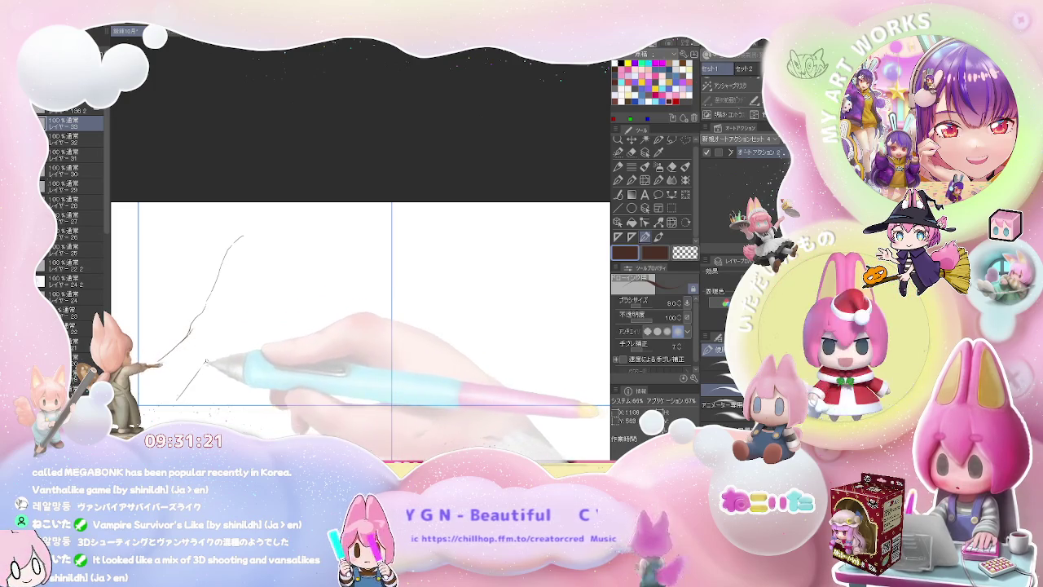
key("e")
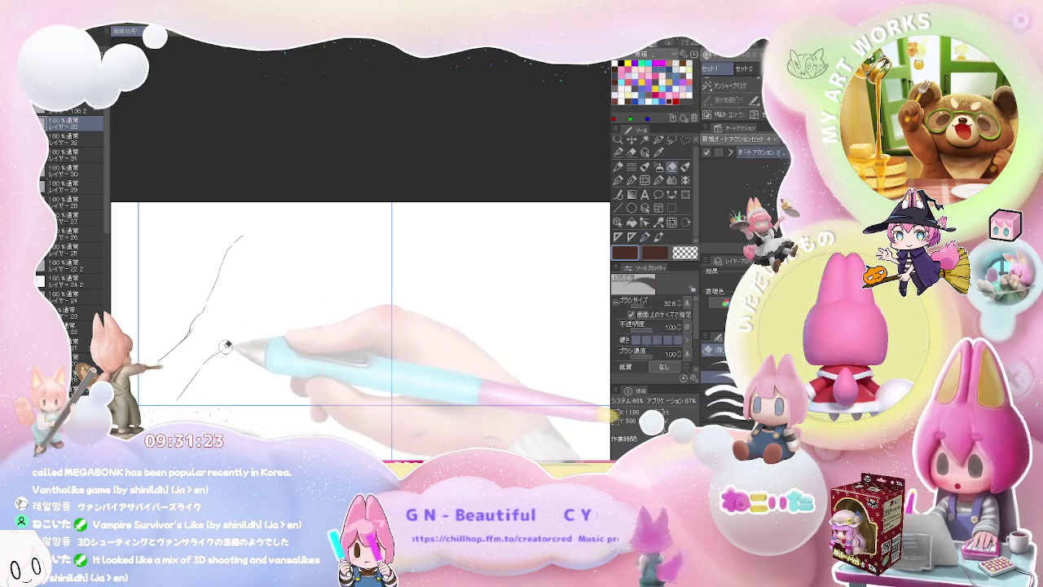
key("p")
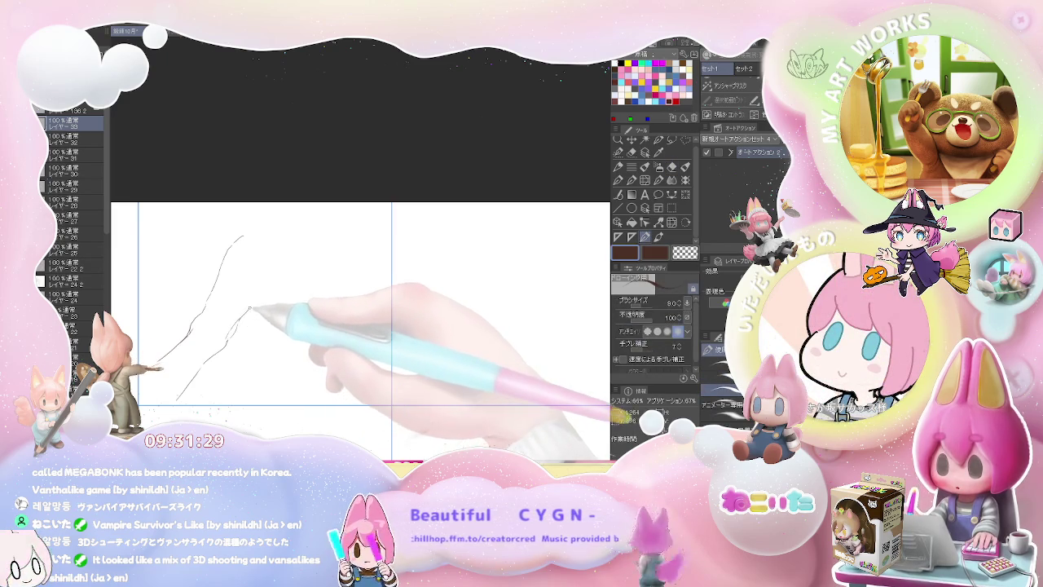
left_click_drag(259, 294, 279, 264)
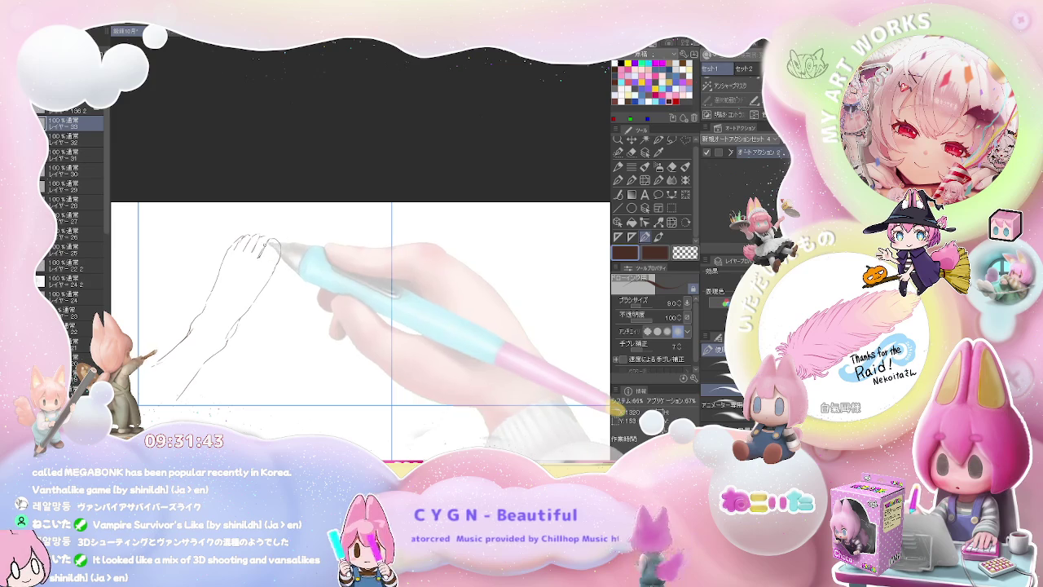
left_click_drag(271, 262, 274, 258)
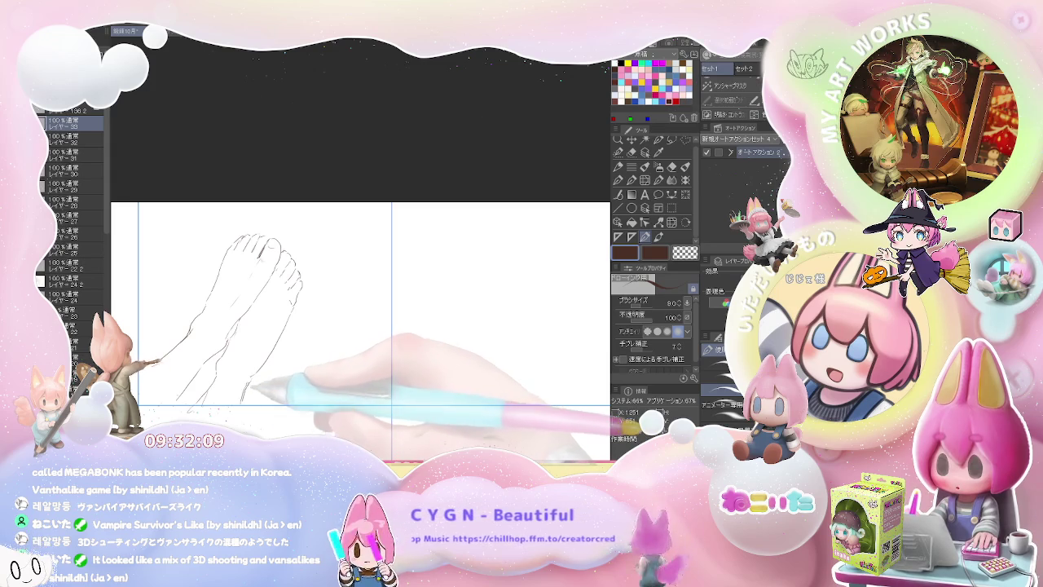
- Draw a side-on foot with heel, arch, ankle line and toes in the top-right cell, touching up with the eraser
key("ctrl+minus")
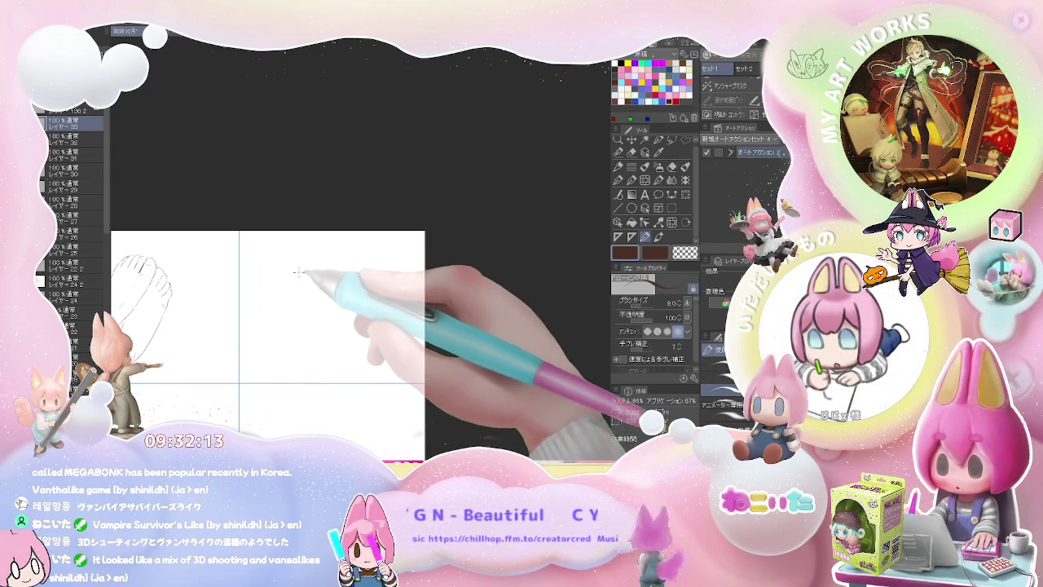
mouse_move(318, 242)
left_mouse_down()
mouse_move(306, 306)
mouse_move(348, 371)
left_mouse_up()
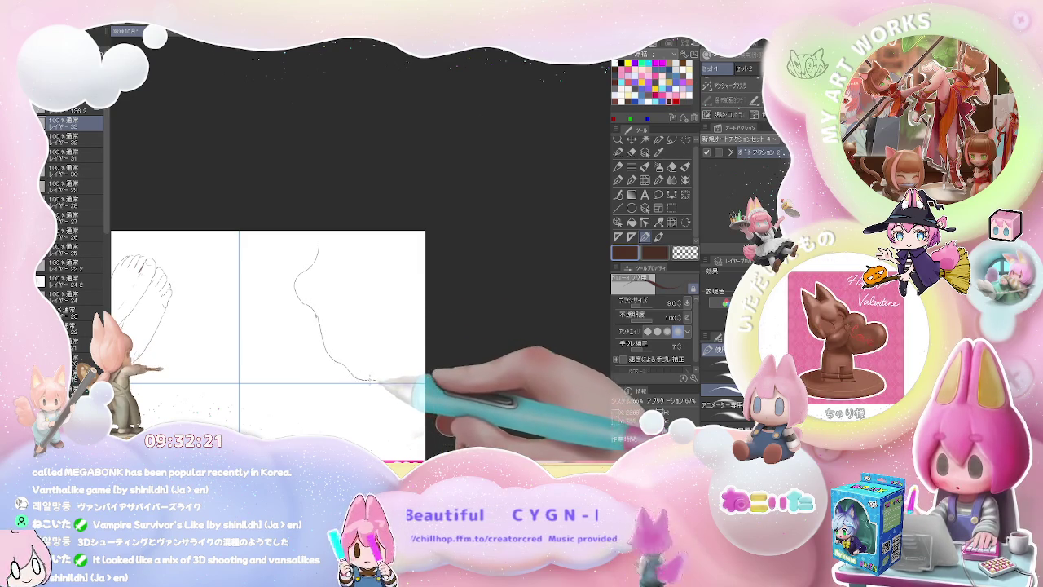
left_click_drag(373, 380, 371, 364)
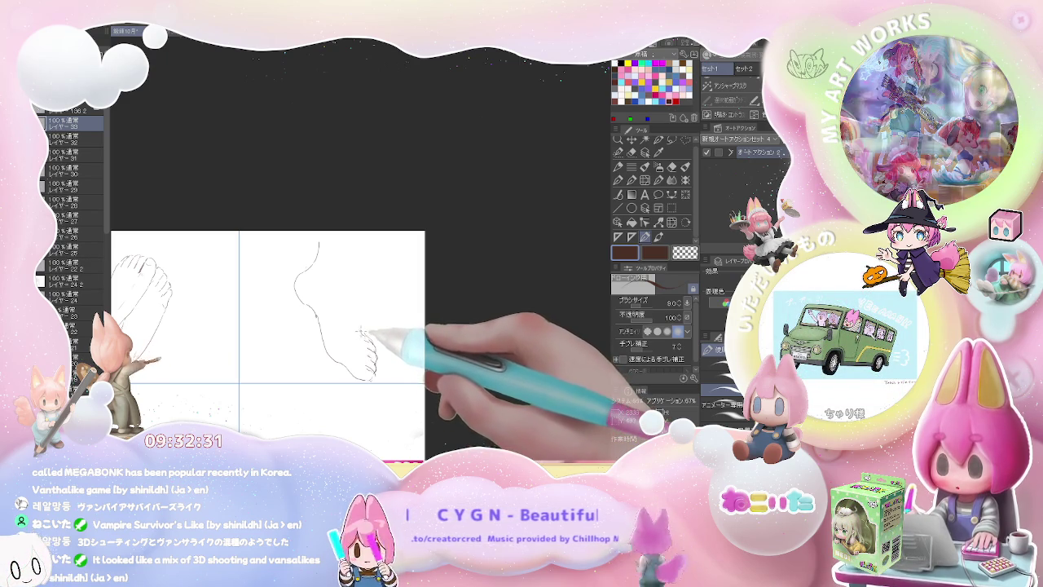
left_click_drag(364, 323, 361, 257)
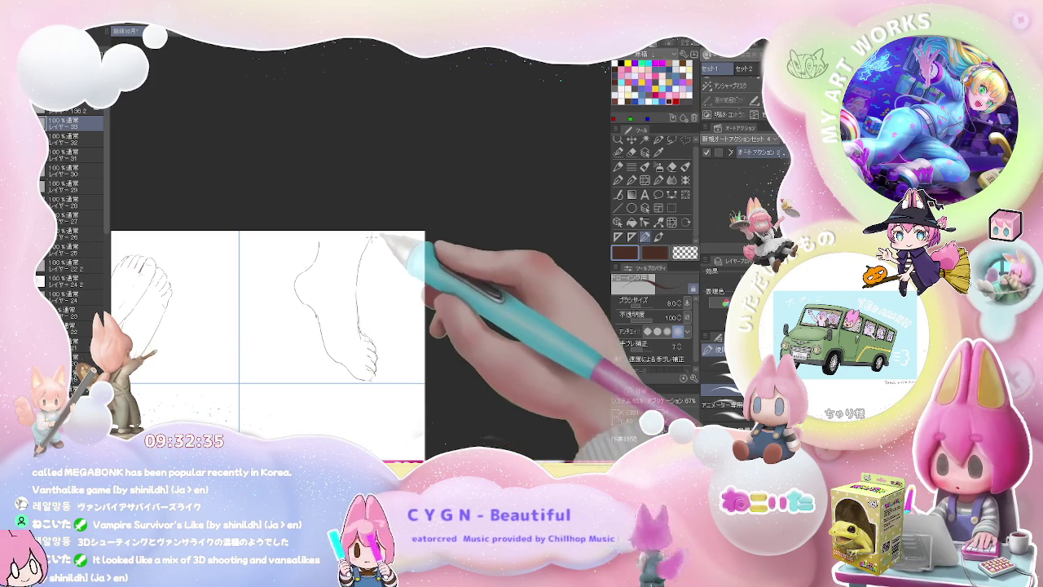
mouse_move(361, 256)
left_mouse_down()
mouse_move(325, 243)
mouse_move(339, 248)
mouse_move(342, 319)
left_mouse_up()
key("e")
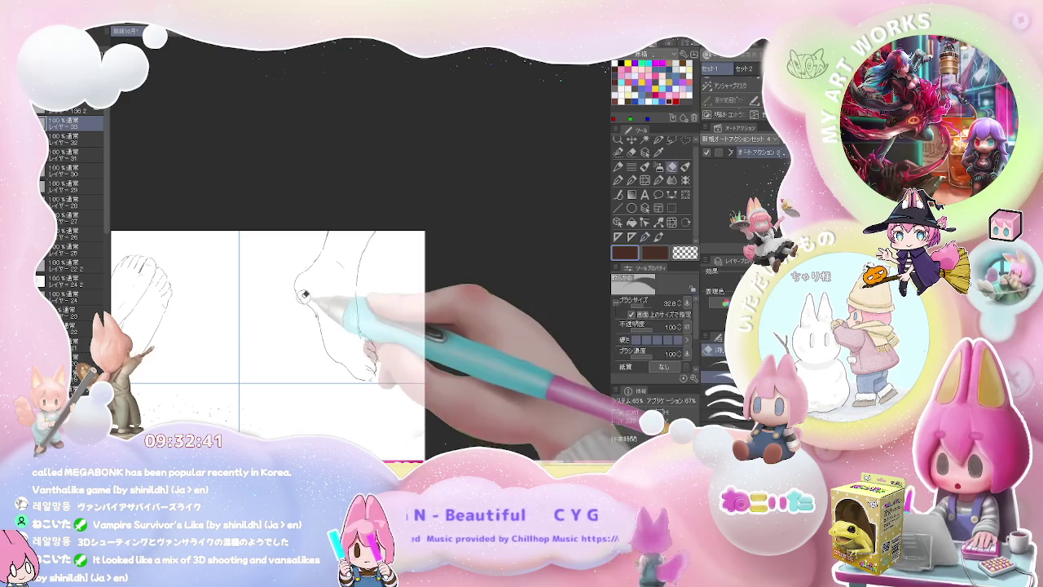
key("p")
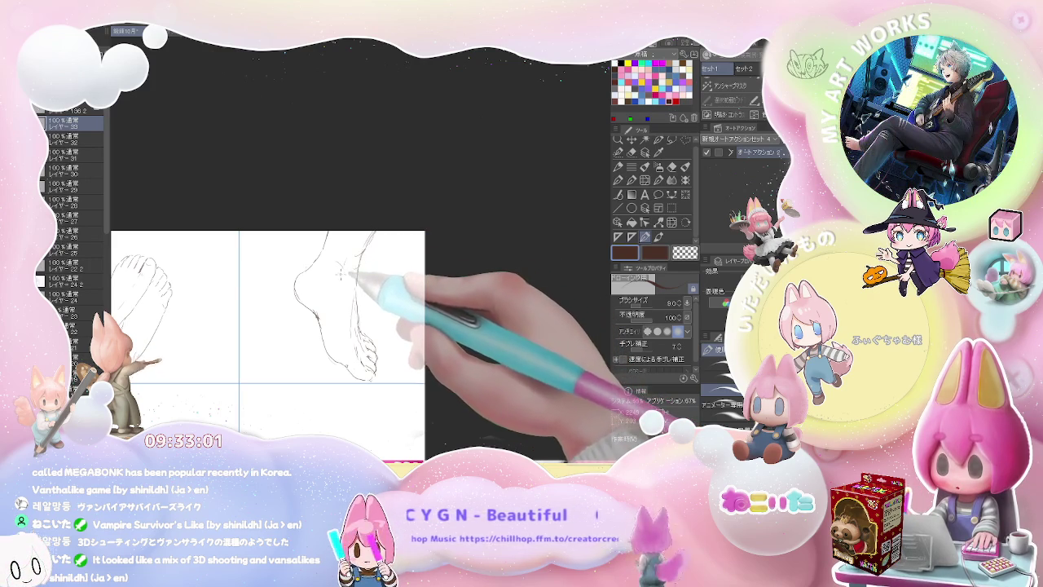
key("e")
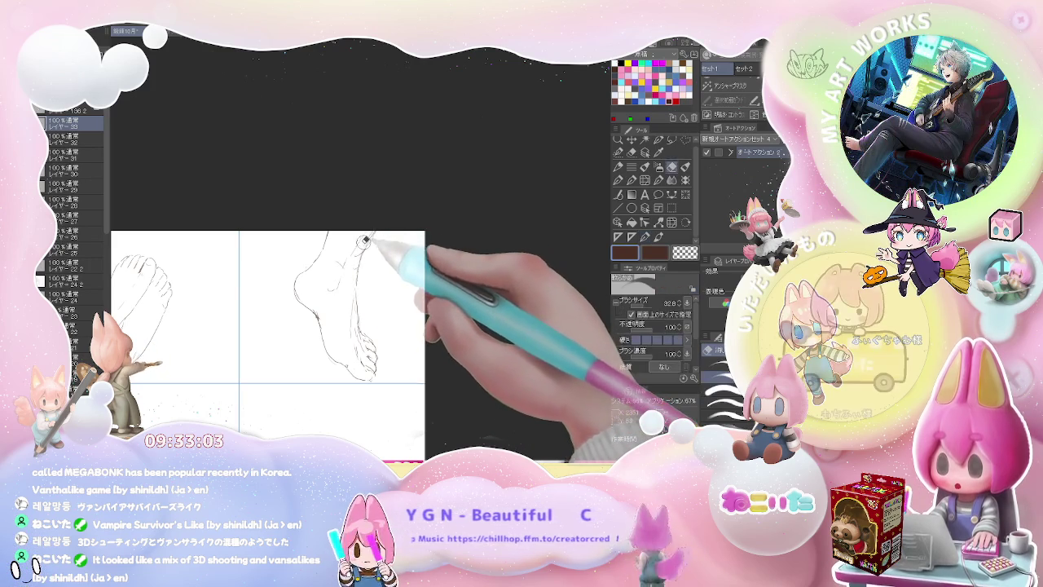
key("p")
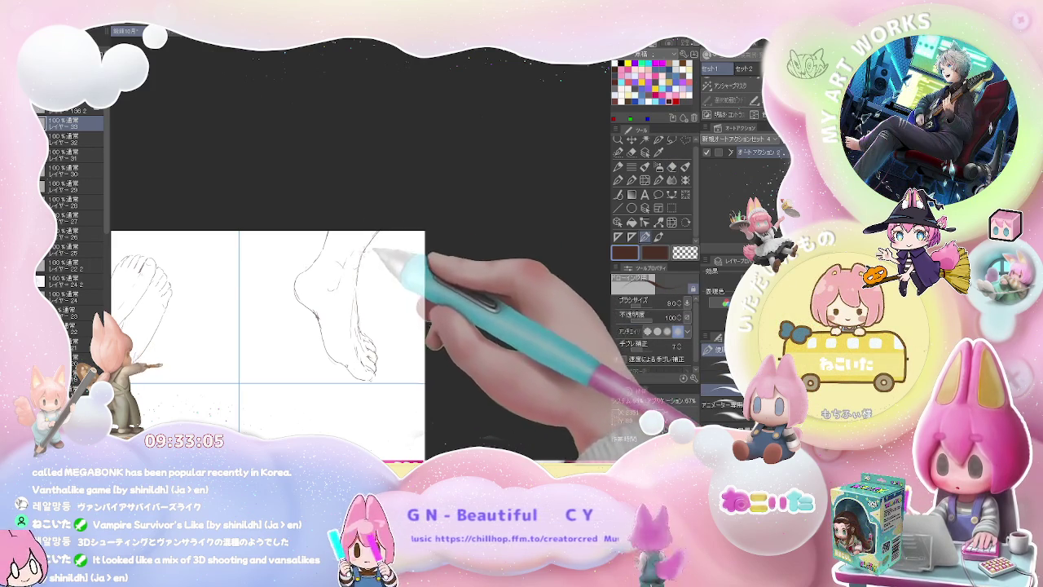
scroll(377, 317, "down", 2)
scroll(377, 317, "down", 1)
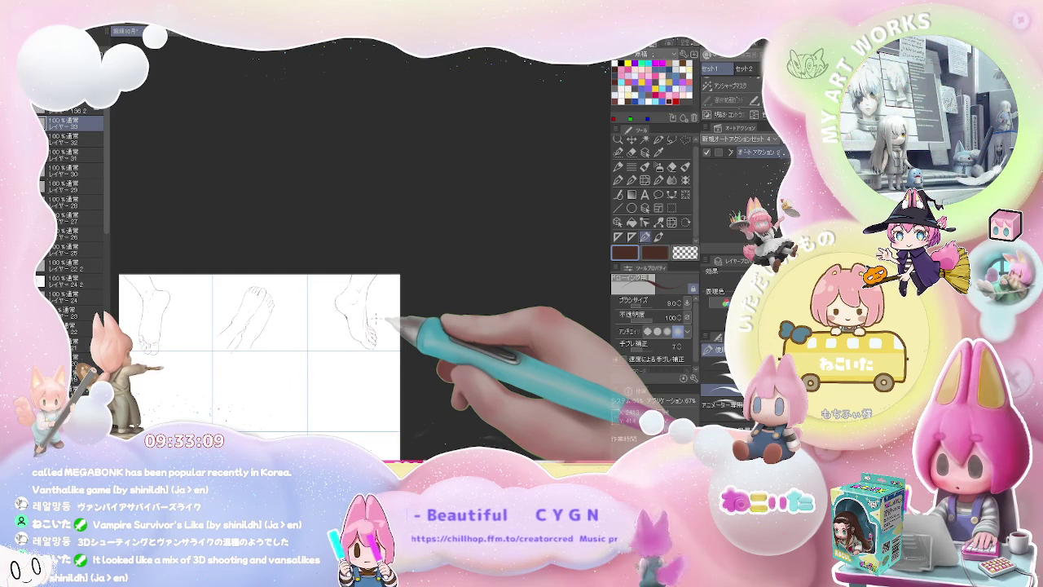
- Sketch a side-view foot with lifted heel and toes pressed down in the middle-right cell
scroll(350, 408, "up", 2)
scroll(314, 291, "up", 1)
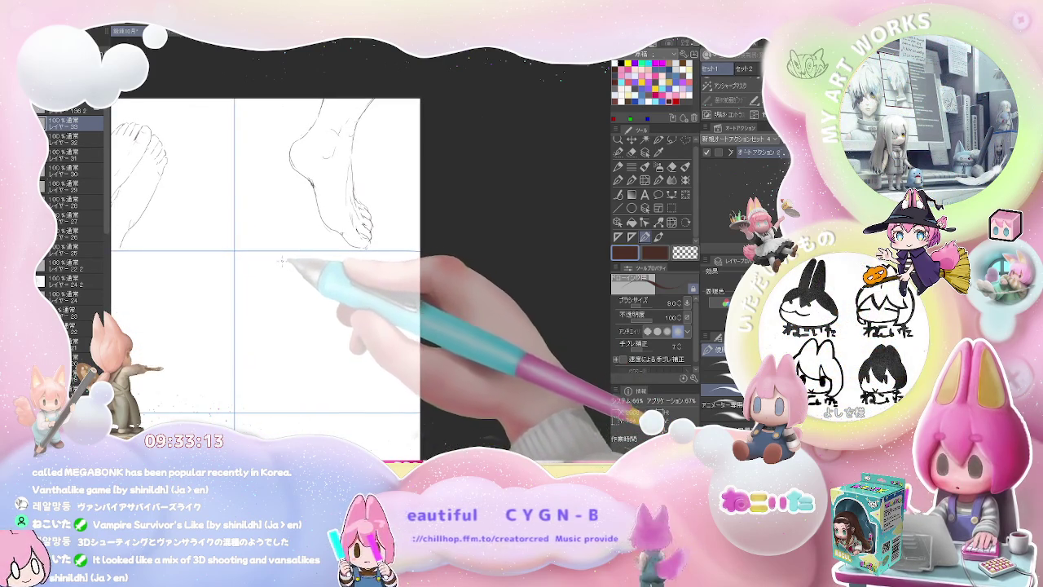
mouse_move(277, 258)
left_mouse_down()
mouse_move(294, 315)
mouse_move(290, 358)
mouse_move(302, 379)
mouse_move(327, 383)
left_mouse_up()
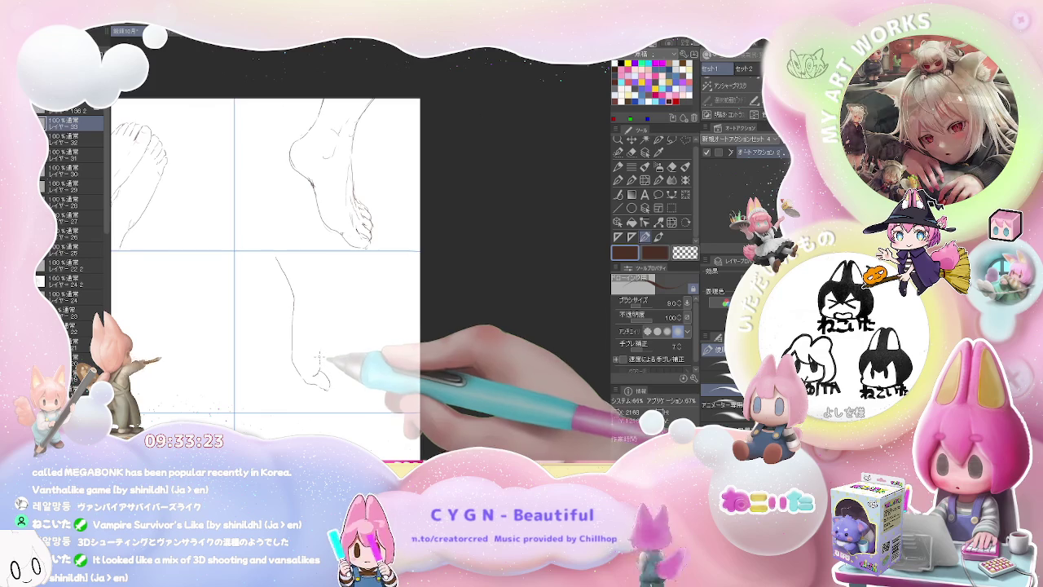
mouse_move(336, 313)
left_mouse_down()
mouse_move(337, 272)
mouse_move(349, 291)
left_mouse_up()
key("p")
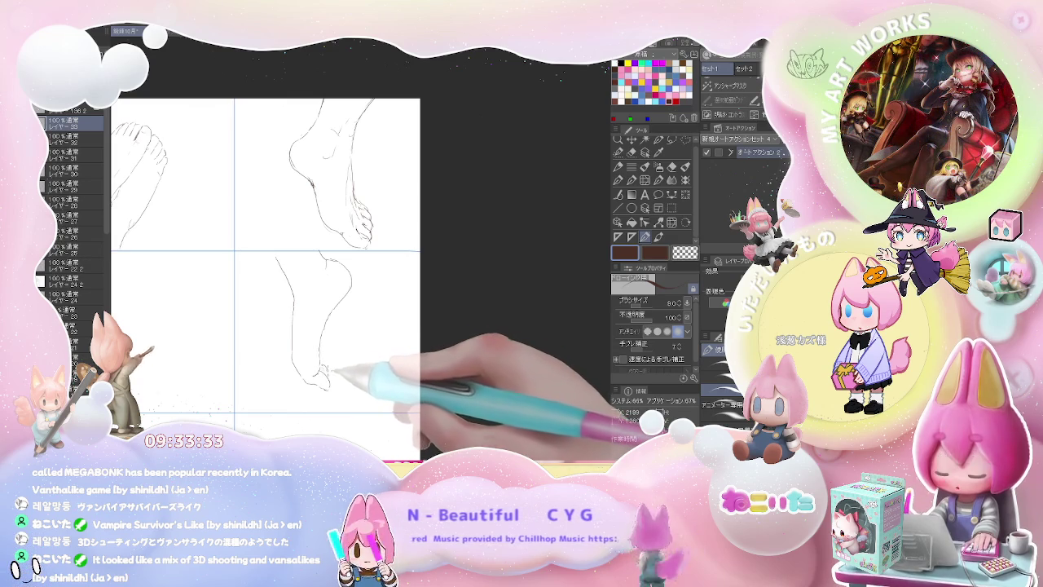
left_click_drag(334, 366, 322, 379)
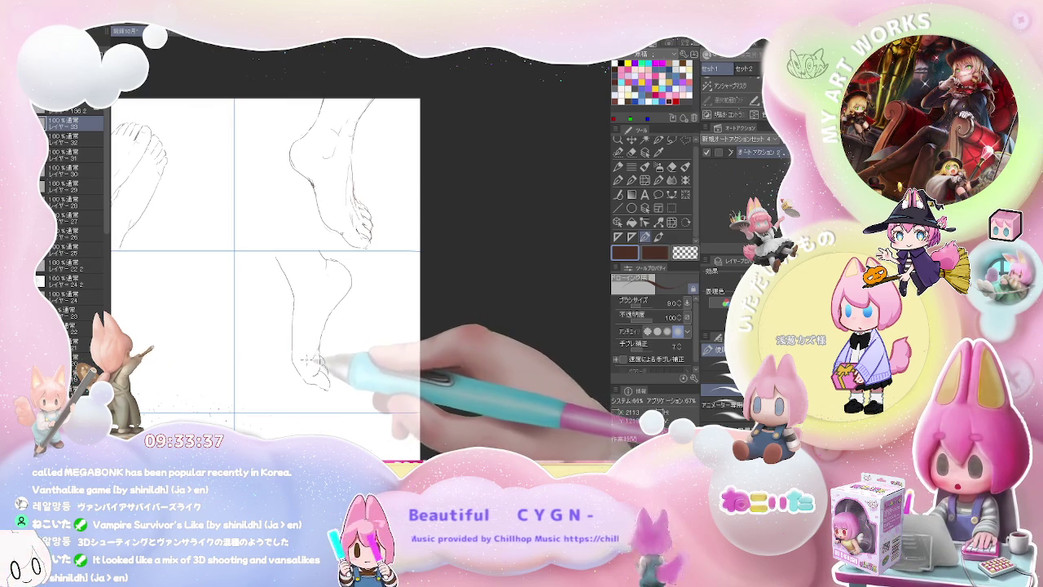
left_click_drag(322, 350, 334, 315)
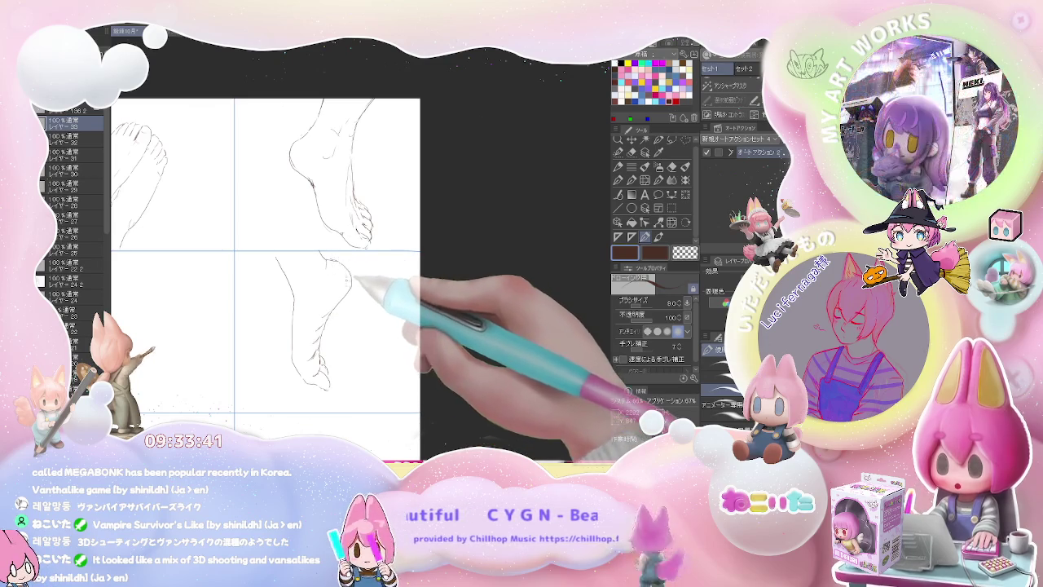
mouse_move(339, 311)
left_mouse_down()
mouse_move(302, 291)
mouse_move(328, 282)
left_mouse_up()
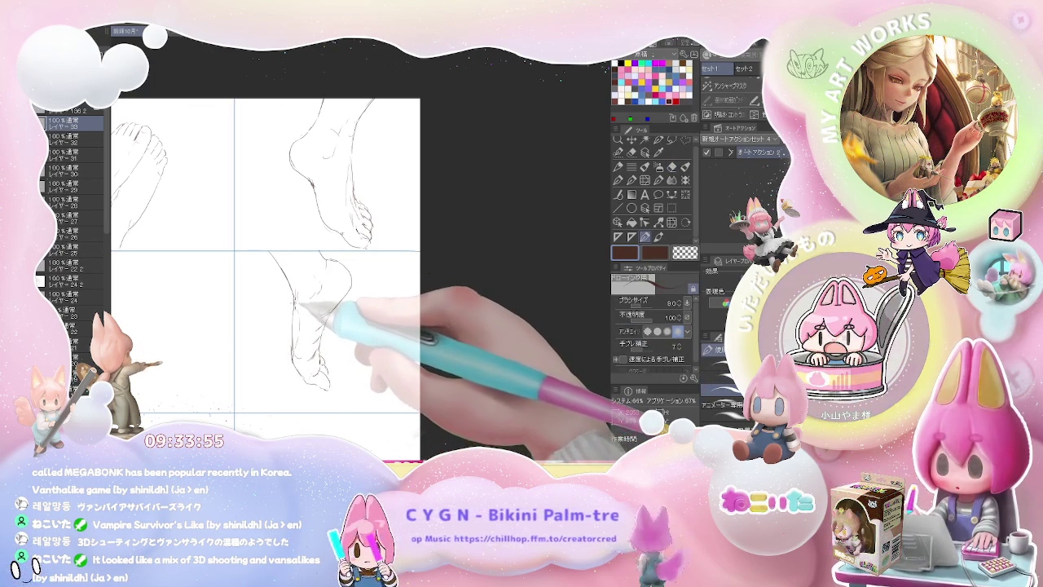
key("e")
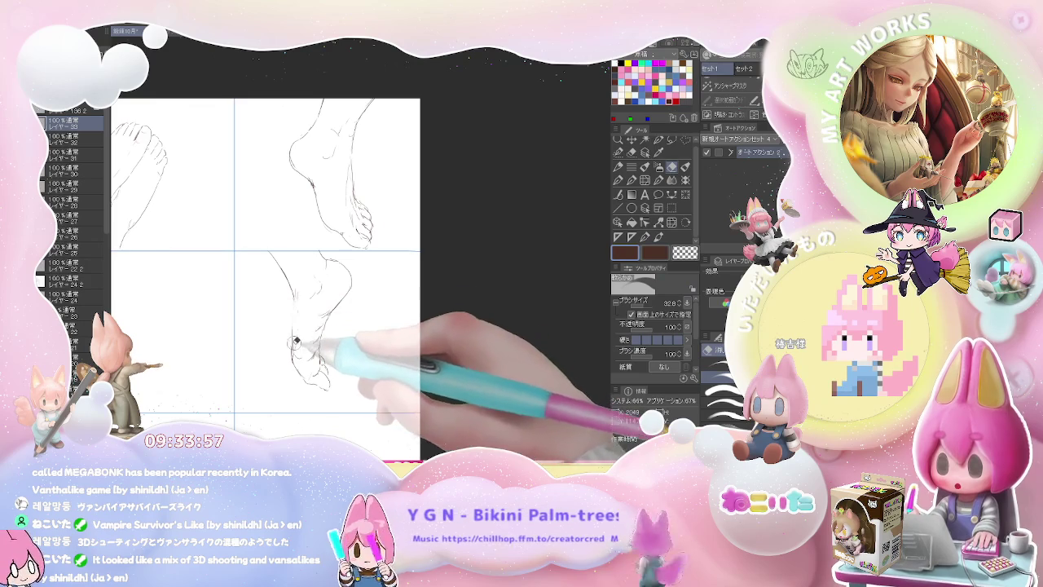
key("p")
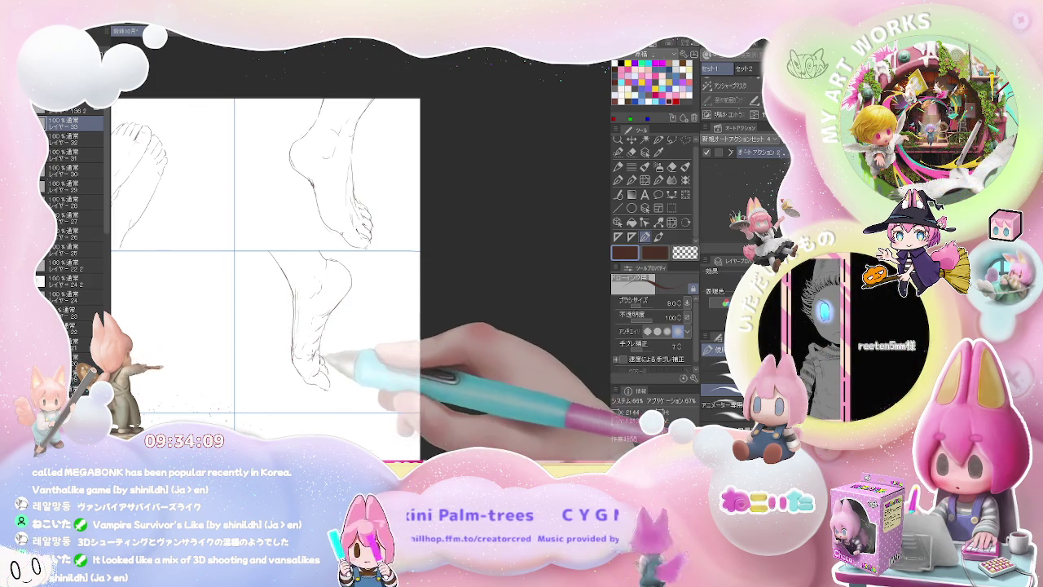
key("ctrl+minus")
key("ctrl+minus")
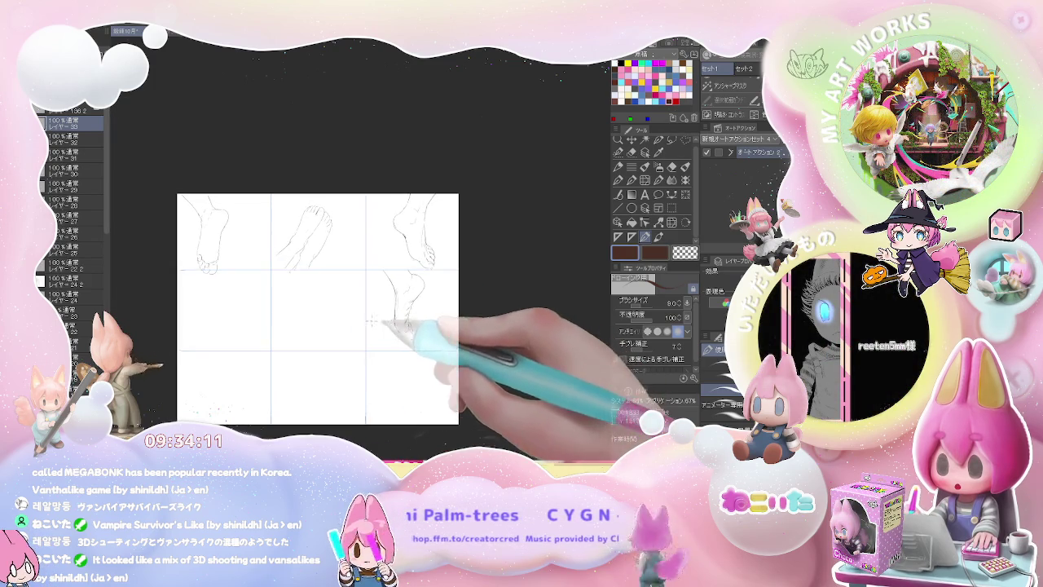
- Sketch a front view of two feet standing side by side, with toes and ankles, in the centre cell
key("ctrl+plus")
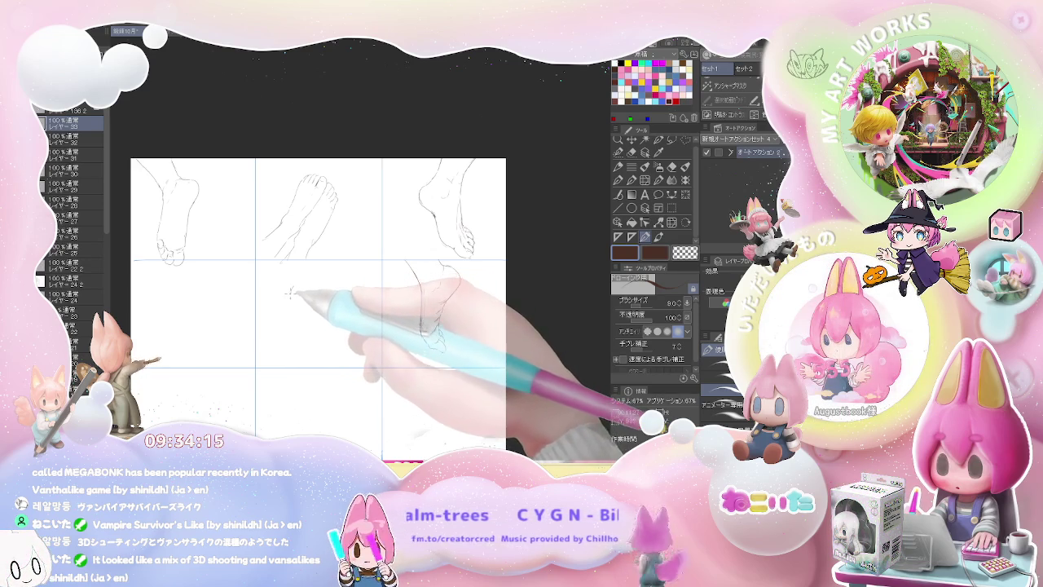
key("e")
key("p")
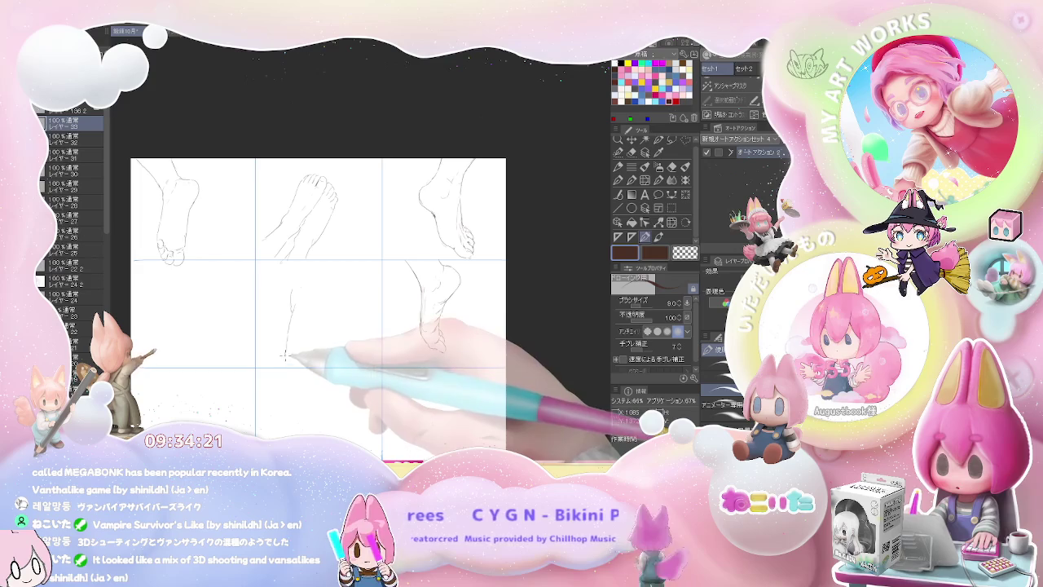
left_click_drag(283, 355, 319, 368)
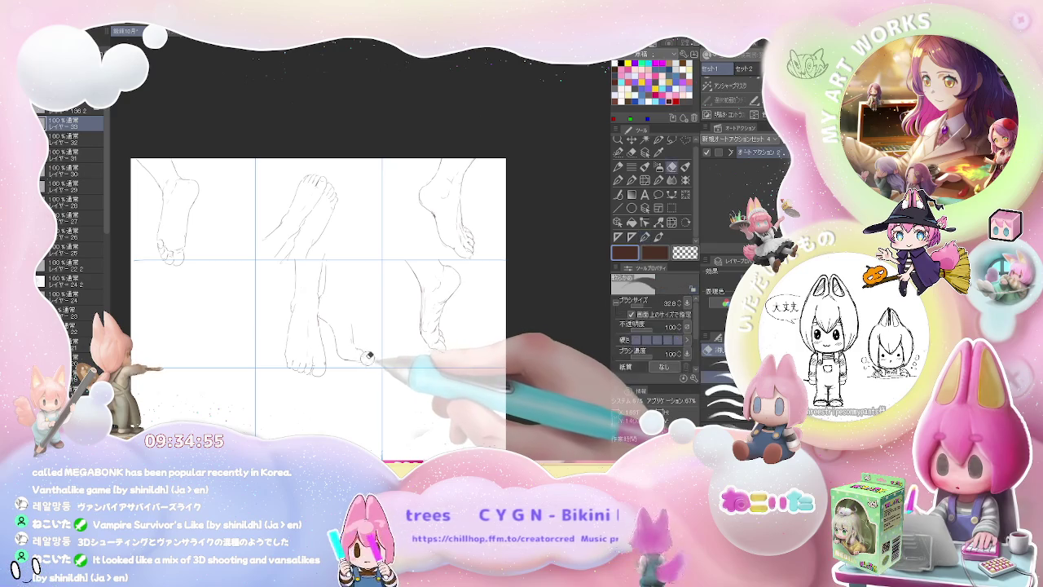
scroll(366, 358, "up", 2)
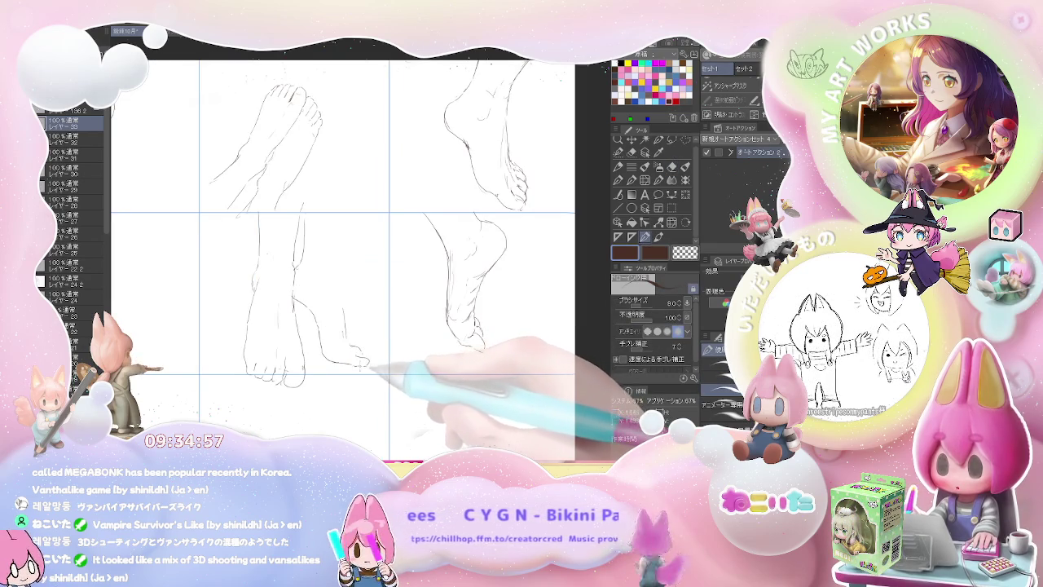
left_click_drag(356, 350, 368, 360)
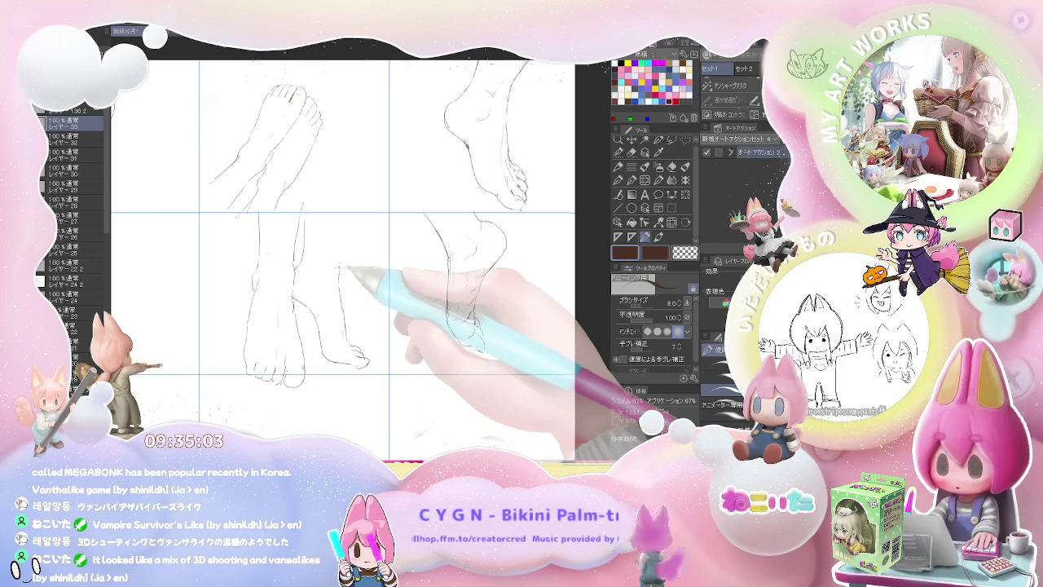
left_click_drag(345, 275, 349, 221)
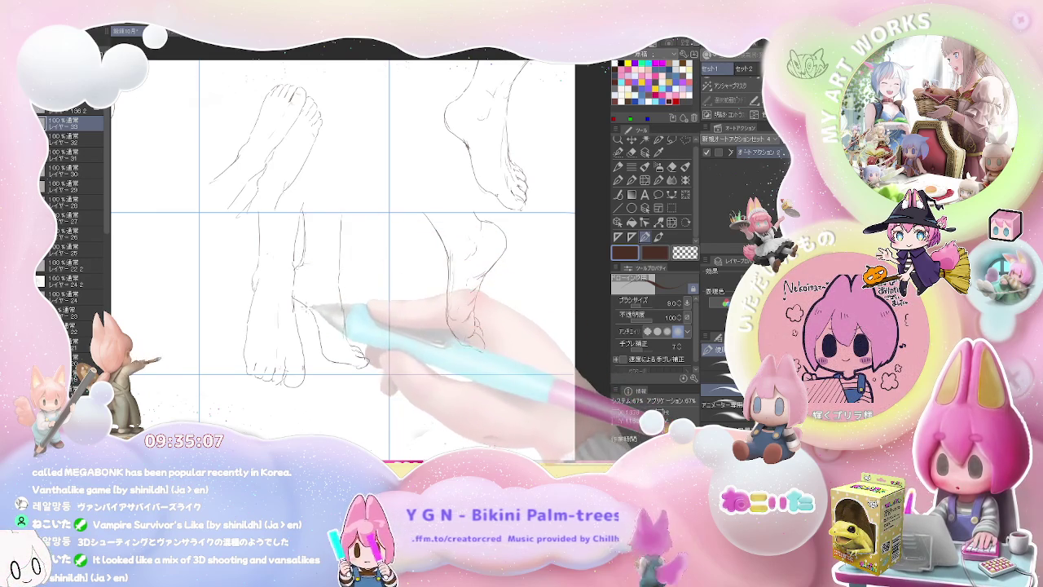
scroll(377, 348, "down", 2)
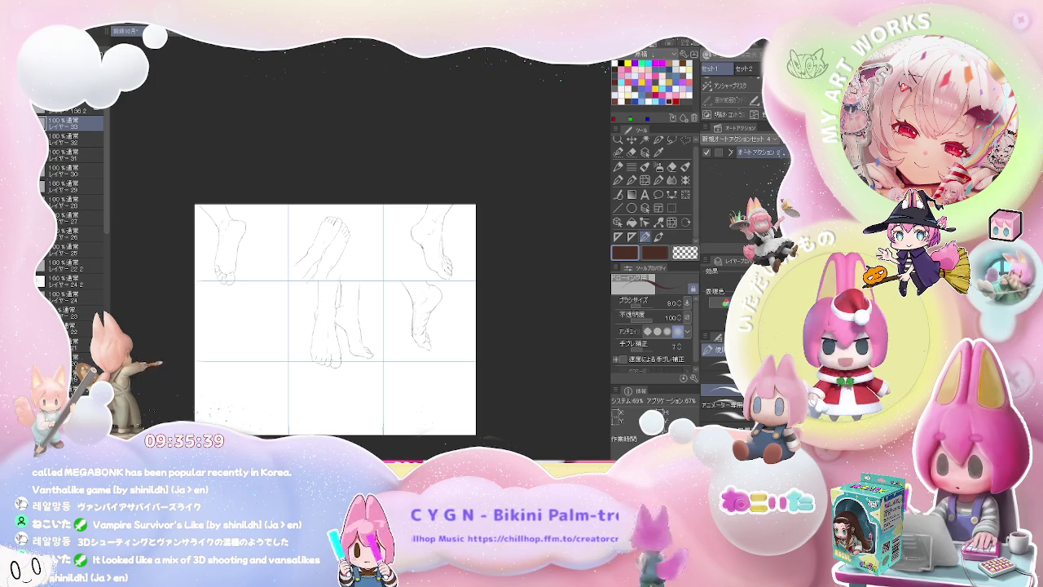
- Lay down the first strokes of a bulky rounded foot form in the middle-left cell
scroll(226, 310, "up", 2)
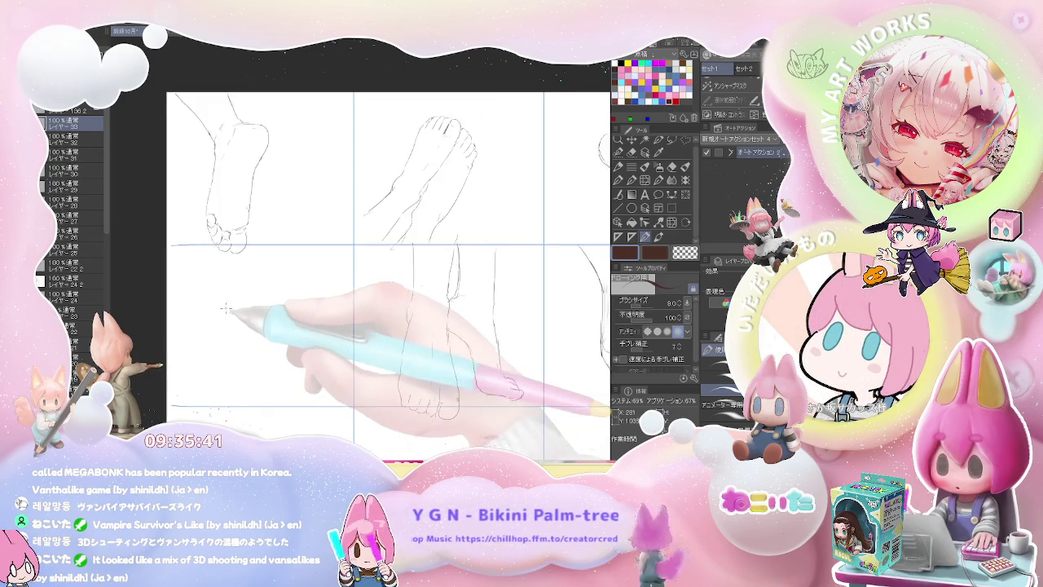
scroll(226, 310, "up", 1)
mouse_move(217, 287)
left_mouse_down()
mouse_move(251, 278)
mouse_move(210, 300)
mouse_move(229, 313)
left_mouse_up()
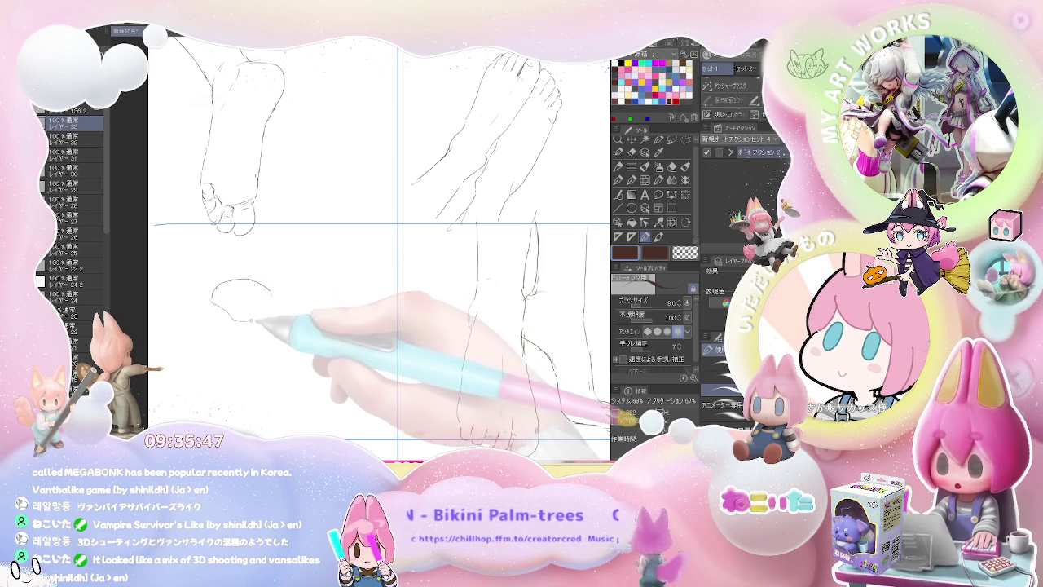
key("e")
key("p")
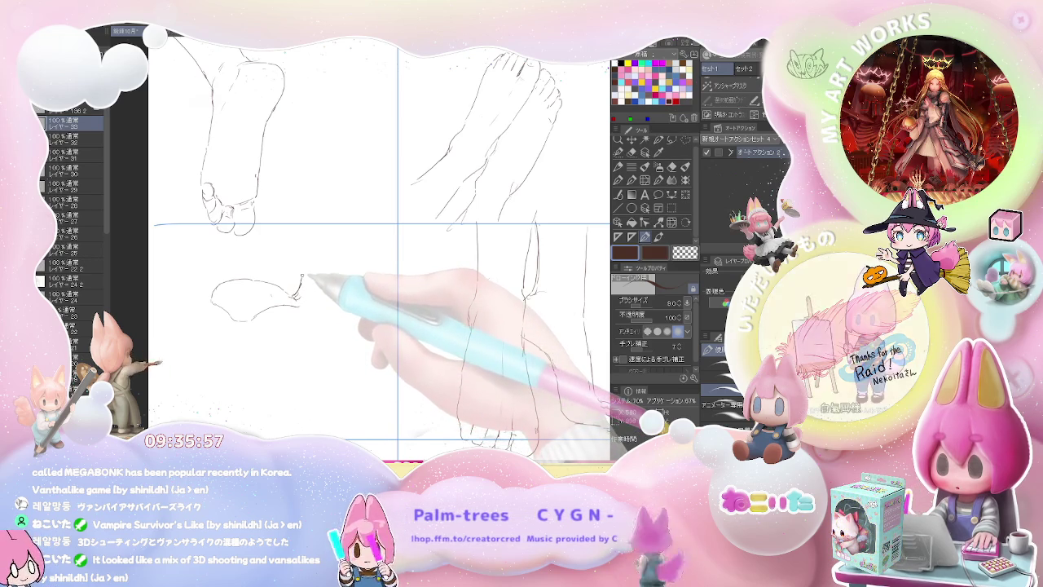
left_click_drag(300, 291, 304, 260)
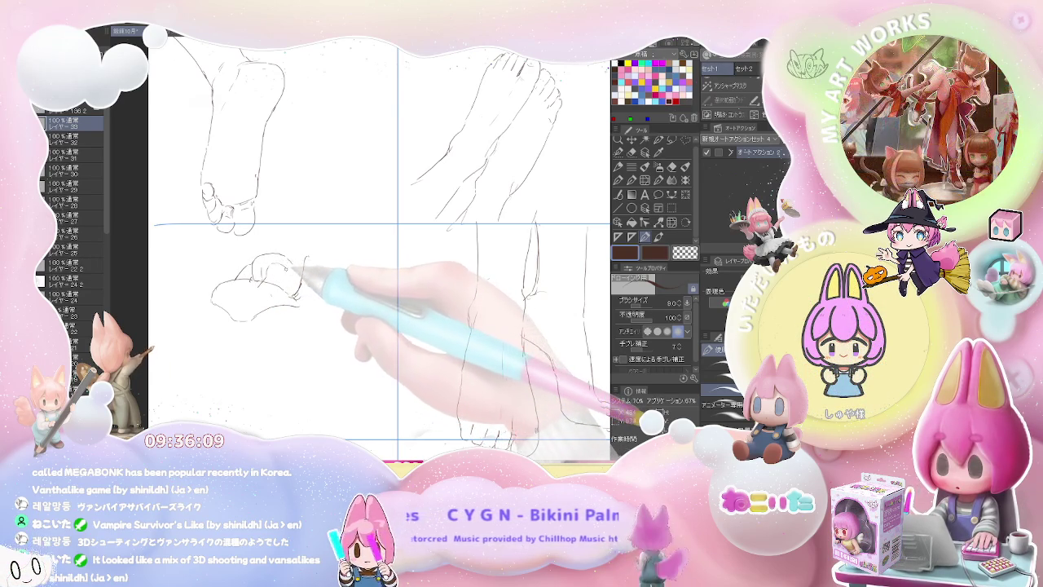
- Erase corrections and draw the curved side of the middle-left foot form
key("e")
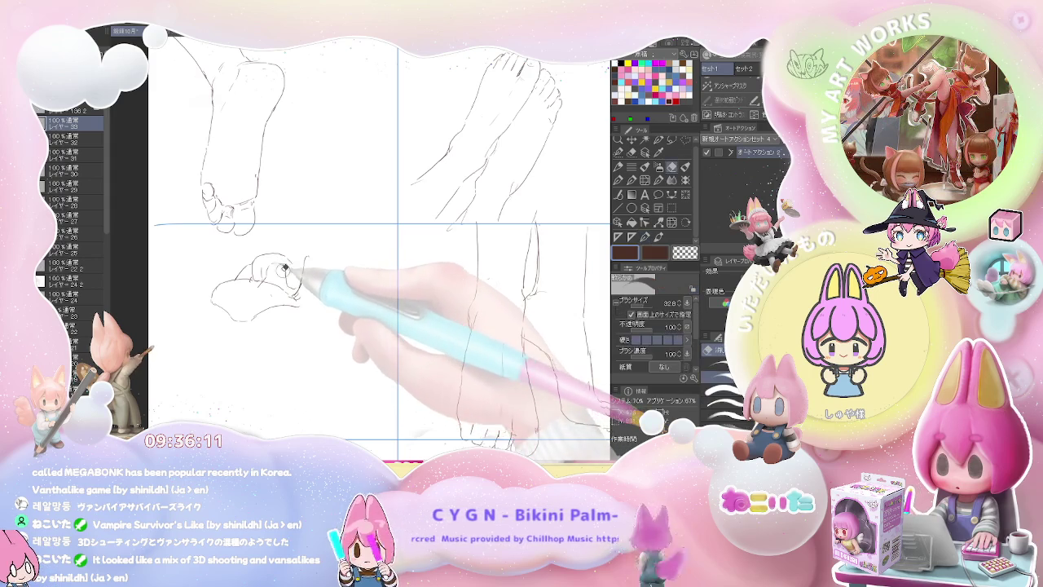
key("p")
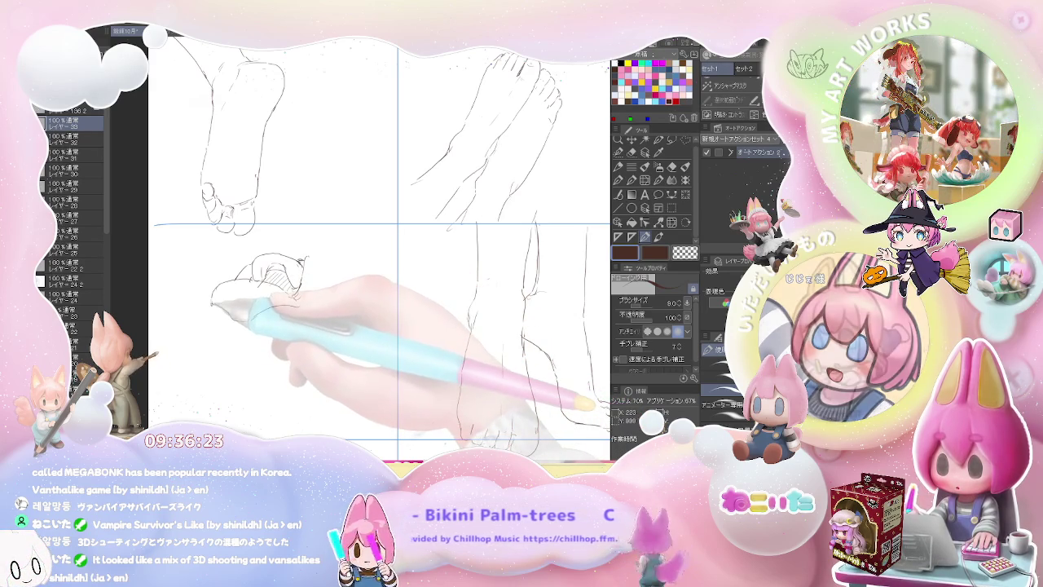
key("e")
key("p")
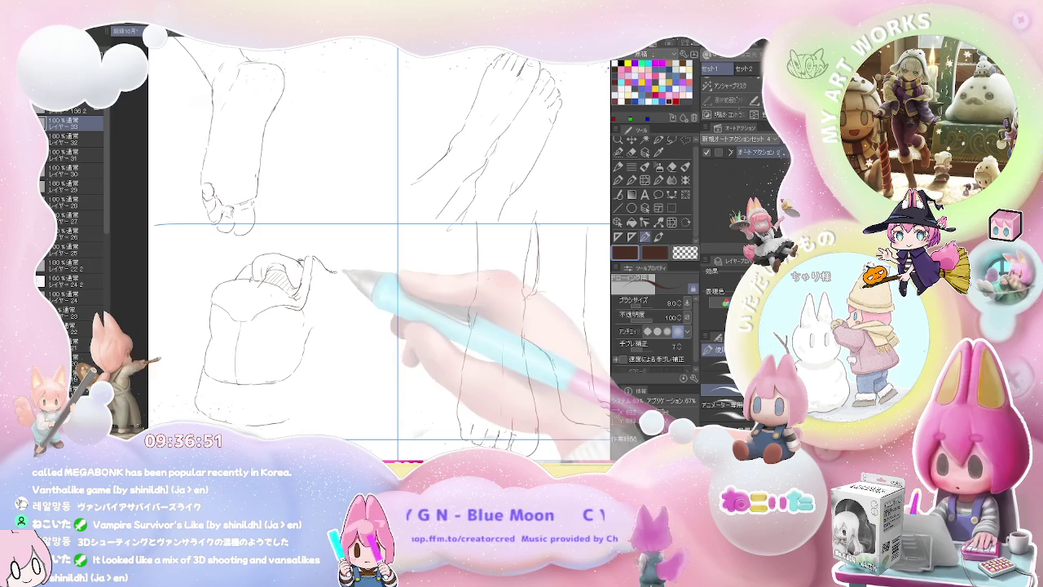
left_click_drag(310, 261, 326, 326)
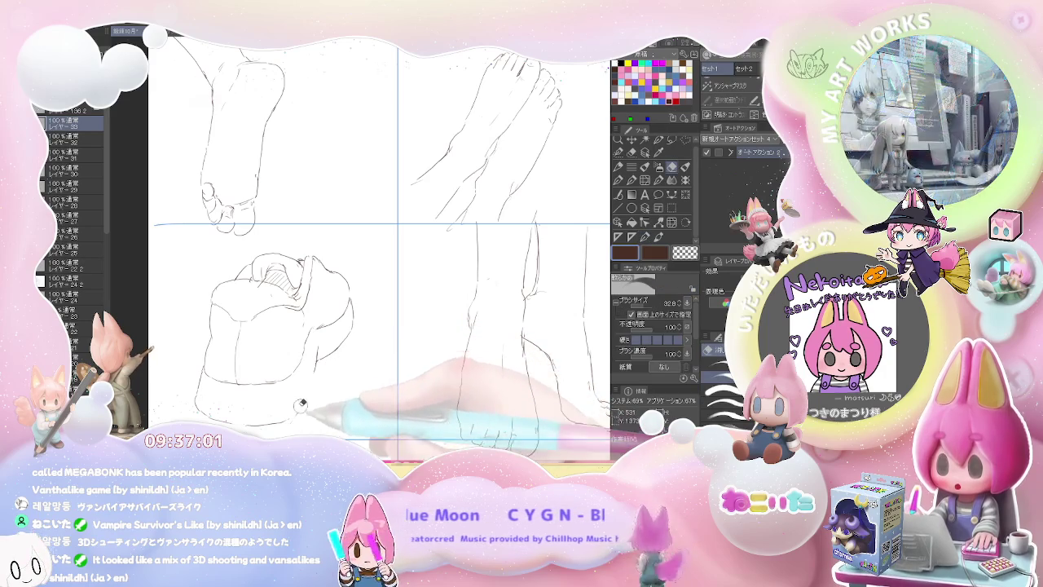
key("e")
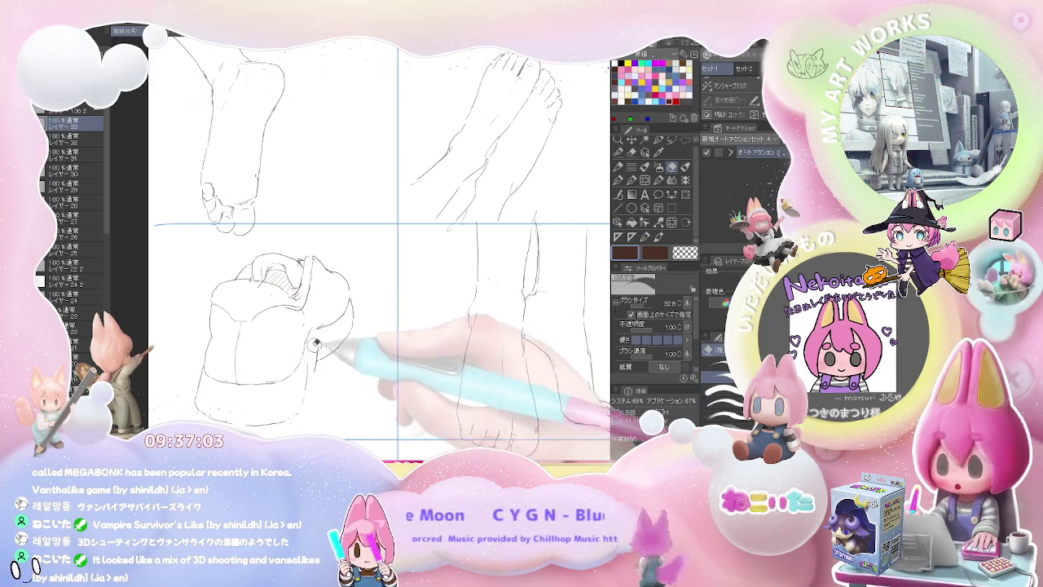
key("p")
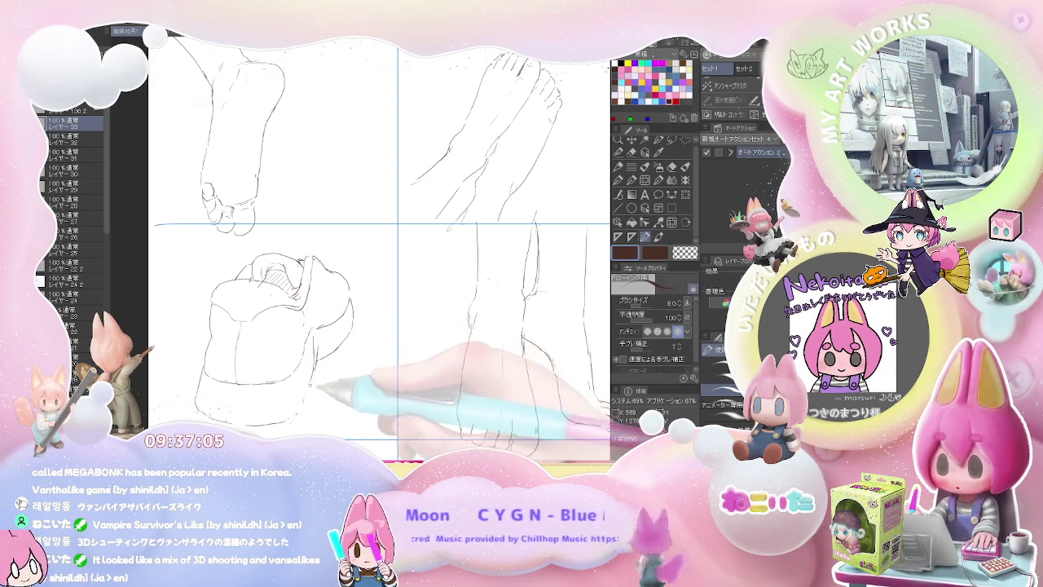